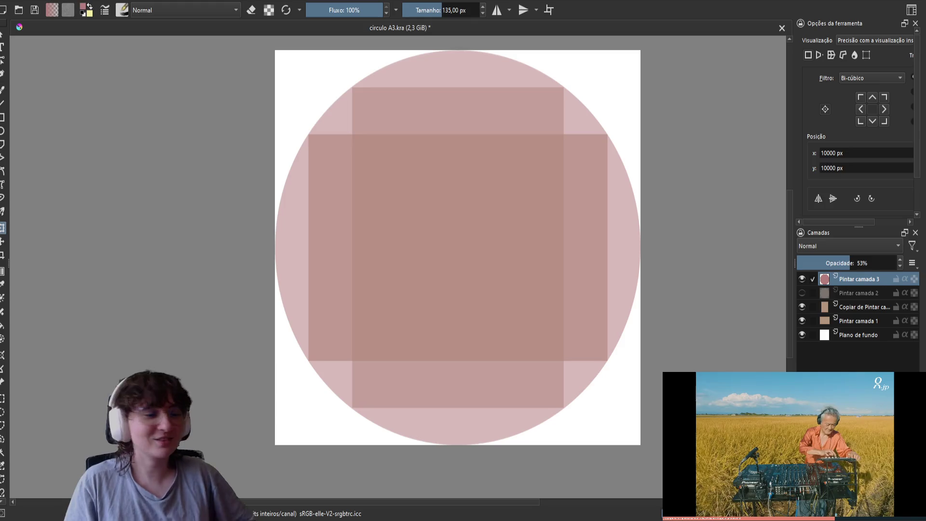
# Save circulo A3.kra and enlarge the canvas so the circle and squares sit in a wider white area.
pyautogui.hotkey('ctrl', 's')
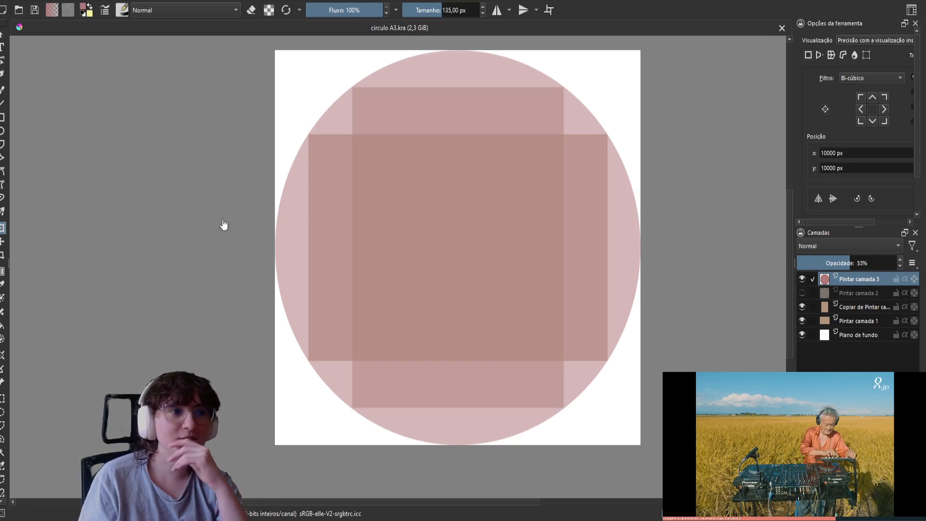
pyautogui.scroll(8, 376, 236)
pyautogui.scroll(-3, 337, 290)
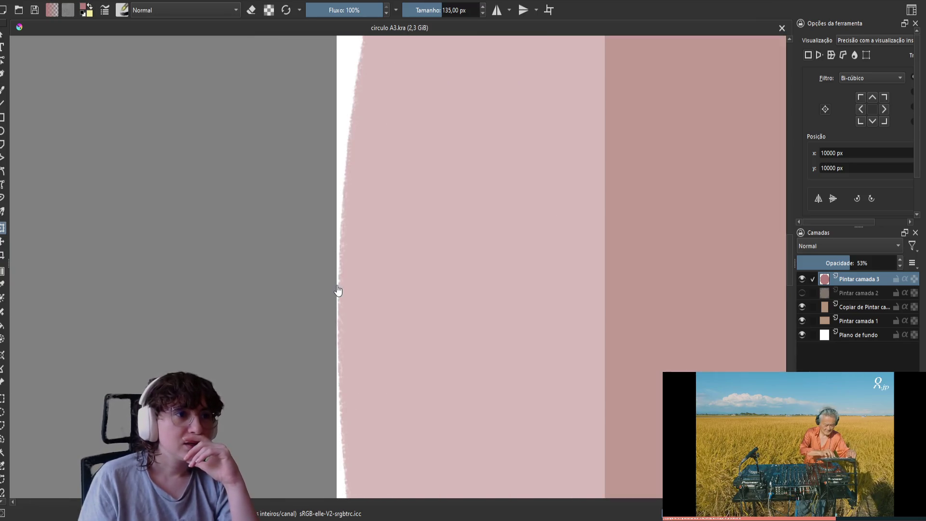
pyautogui.scroll(-5, 350, 202)
pyautogui.scroll(-3, 351, 202)
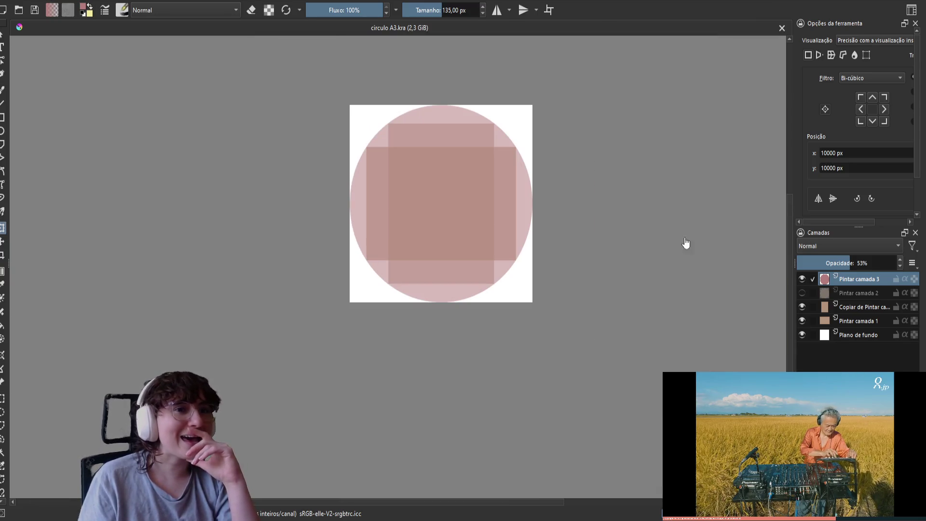
pyautogui.click(814, 281)
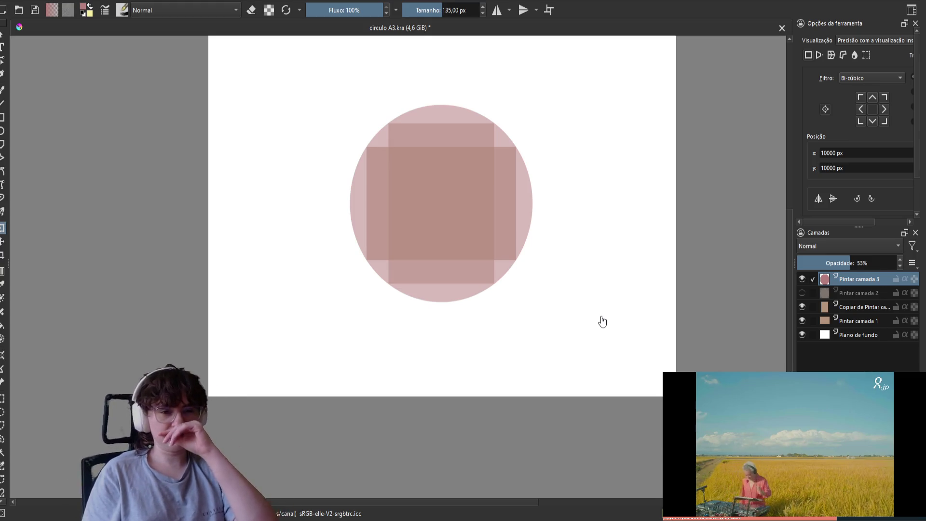
# Hide Pintar camada 3 with the old circle and add a new paint layer.
pyautogui.click(802, 279)
pyautogui.press('Insert')
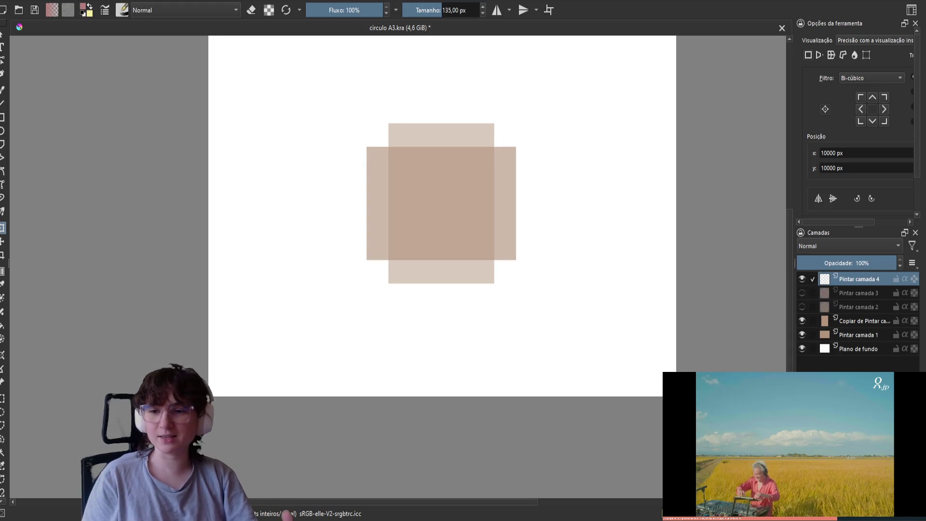
pyautogui.scroll(2, 475, 188)
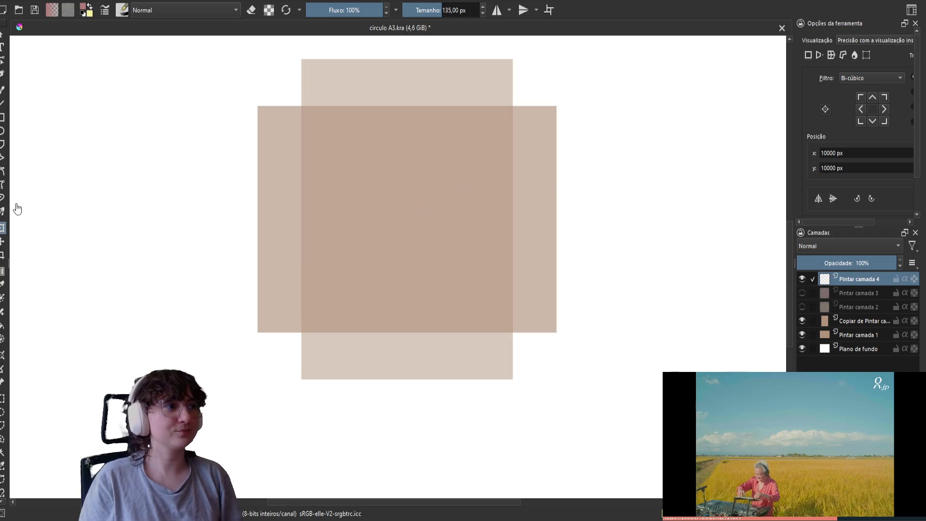
# Choose the Ellipse tool with the Basic-5 Size brush preset, undoing a stray trial ellipse.
pyautogui.click(2, 130)
pyautogui.rightClick(282, 210)
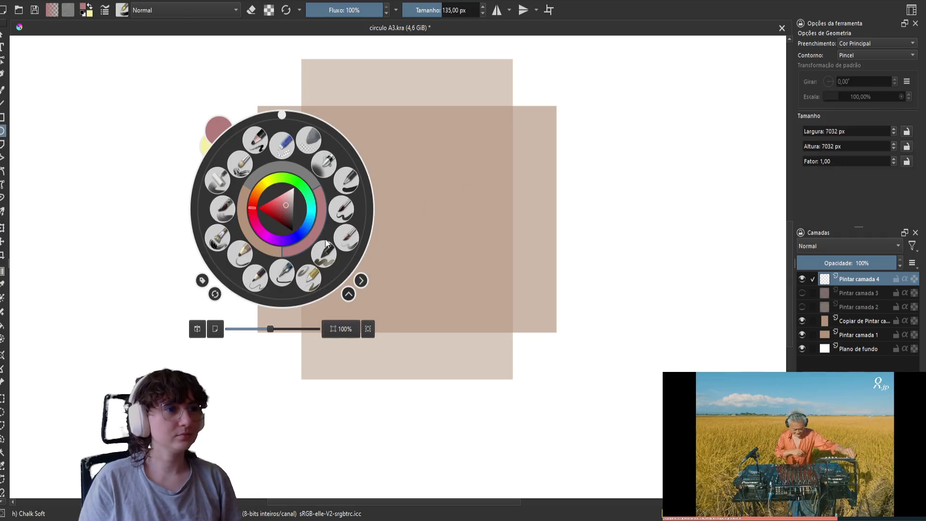
pyautogui.click(282, 275)
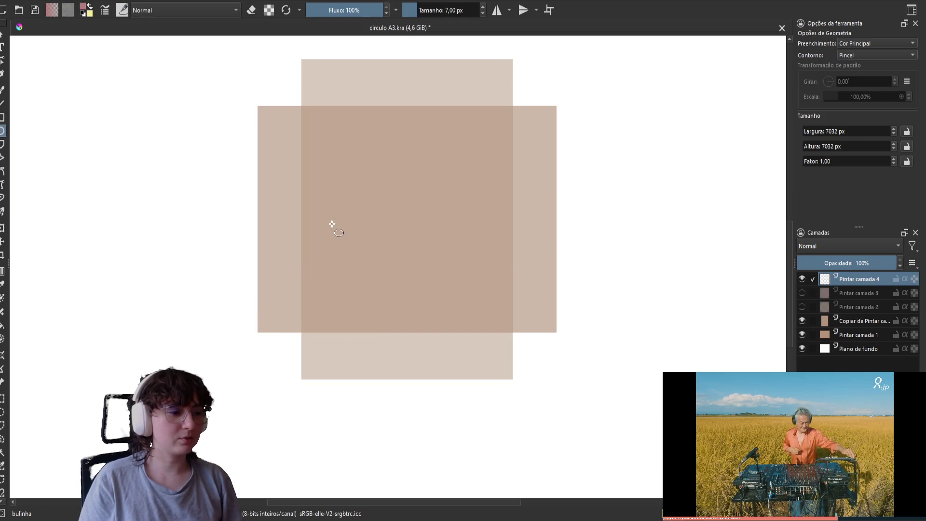
pyautogui.scroll(5, 341, 211)
pyautogui.moveTo(306, 198)
pyautogui.mouseDown()
pyautogui.moveTo(459, 283)
pyautogui.moveTo(600, 320)
pyautogui.mouseUp()
pyautogui.scroll(5, 317, 240)
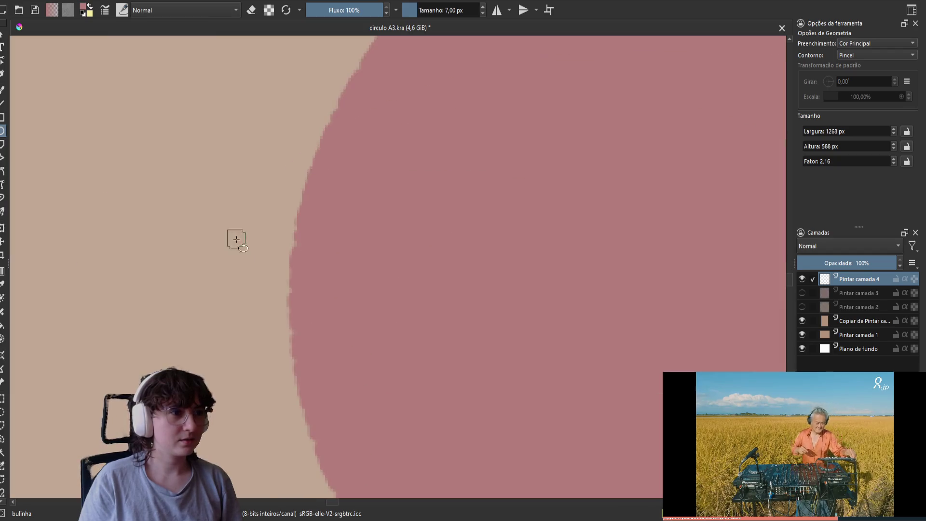
pyautogui.scroll(3, 292, 269)
pyautogui.rightClick(293, 268)
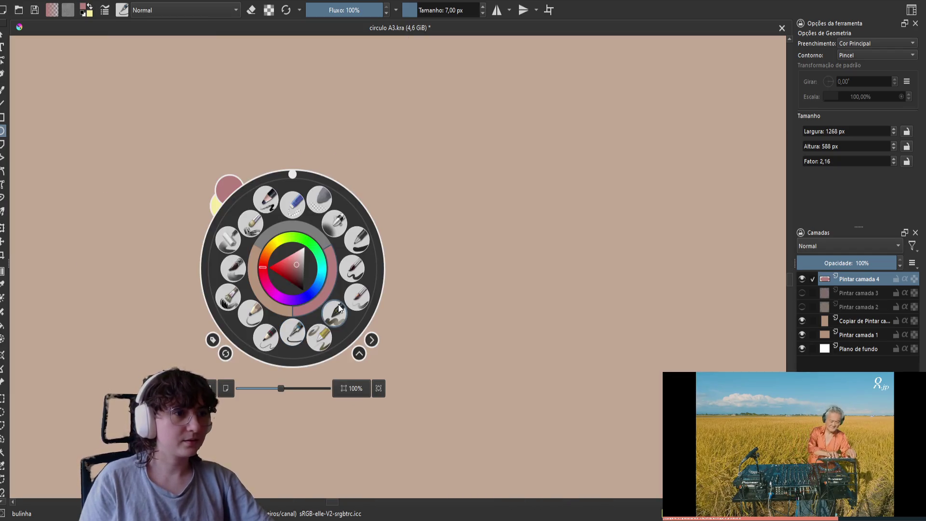
pyautogui.click(244, 228)
pyautogui.moveTo(279, 238); pyautogui.dragTo(519, 353)
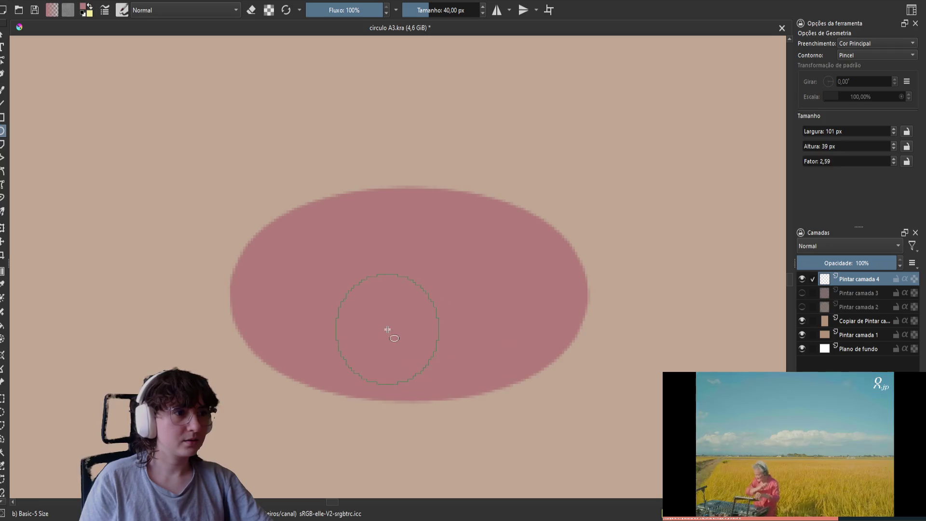
pyautogui.hotkey('ctrl', 'z')
# Draw a pink circle from the tall square's top-left corner and lower the layer to 56% opacity.
pyautogui.scroll(-8, 407, 317)
pyautogui.scroll(3, 435, 300)
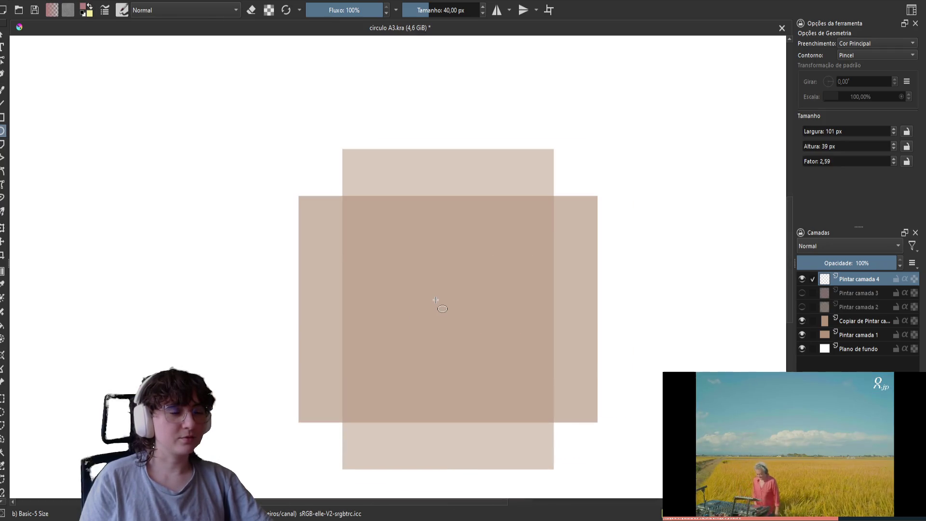
pyautogui.moveTo(469, 337); pyautogui.dragTo(441, 289)
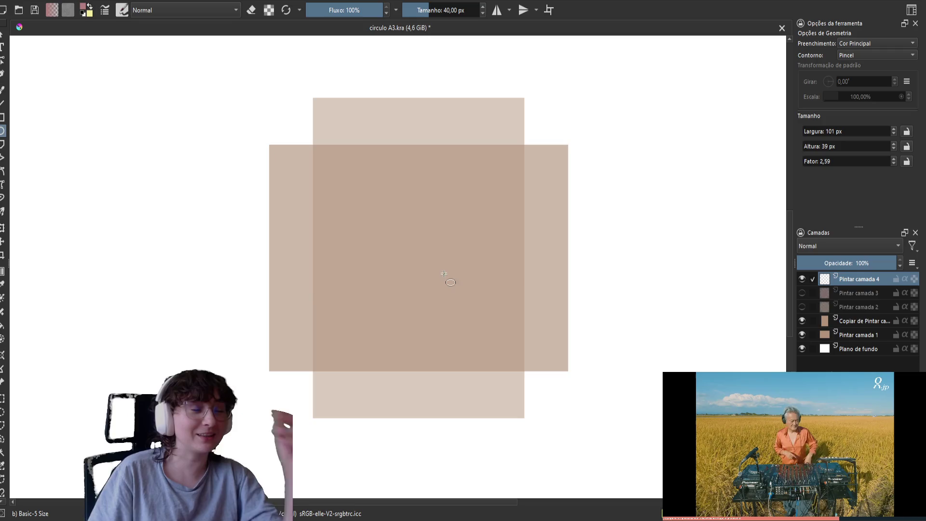
pyautogui.scroll(1, 440, 275)
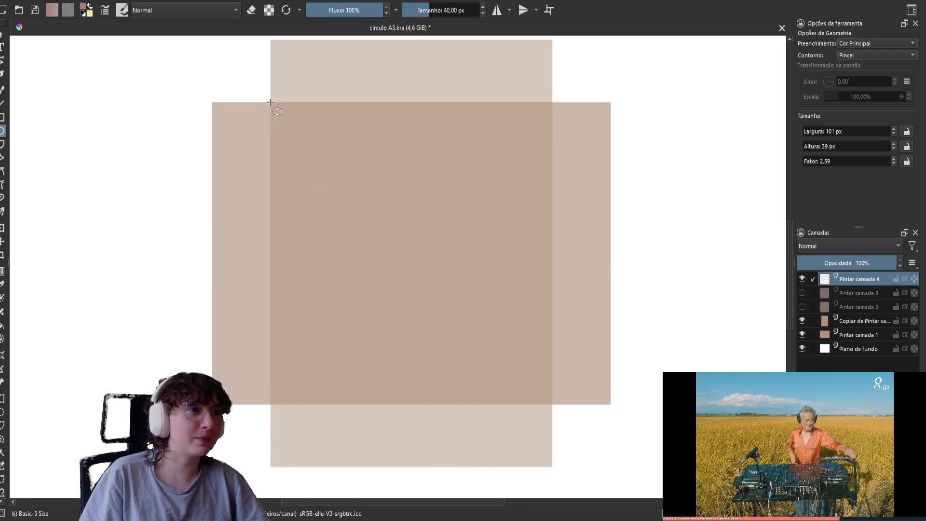
pyautogui.moveTo(270, 102)
pyautogui.mouseDown()
pyautogui.moveTo(486, 296)
pyautogui.moveTo(572, 404)
pyautogui.mouseUp()
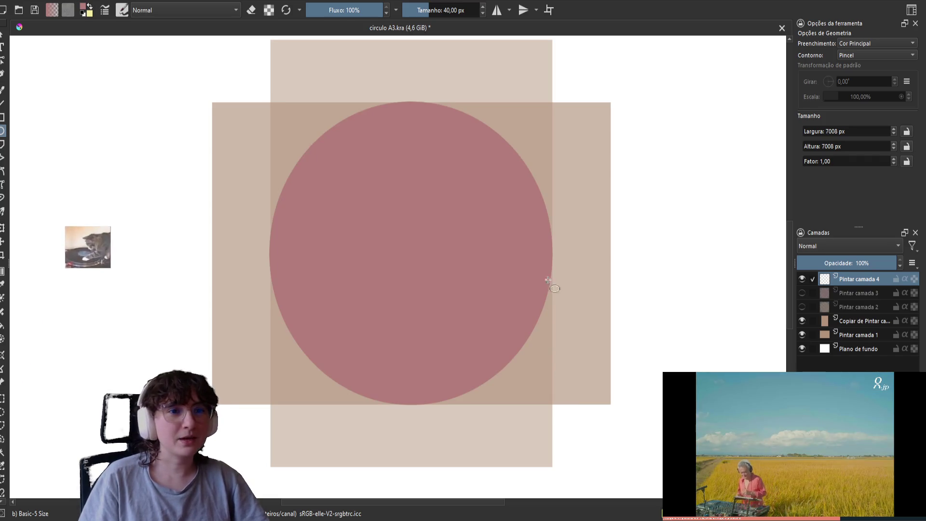
pyautogui.click(853, 263)
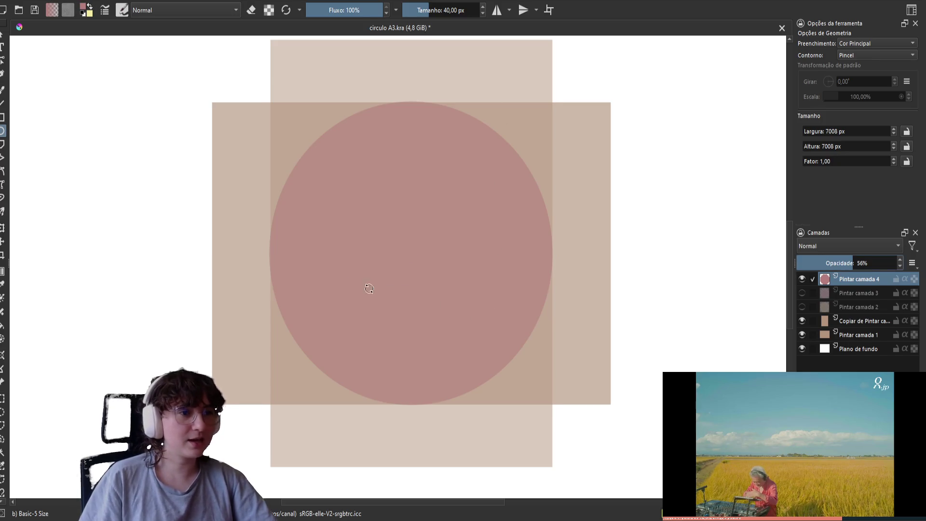
# Transform the pink circle, pulling its left side slightly inward, and apply the change.
pyautogui.hotkey('ctrl', 't')
pyautogui.scroll(5, 359, 286)
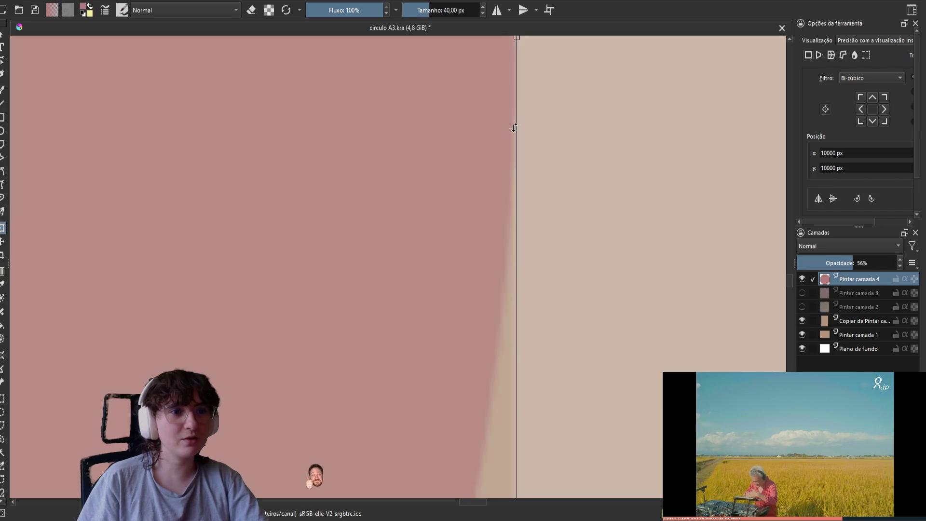
pyautogui.scroll(-5, 507, 144)
pyautogui.scroll(5, 389, 219)
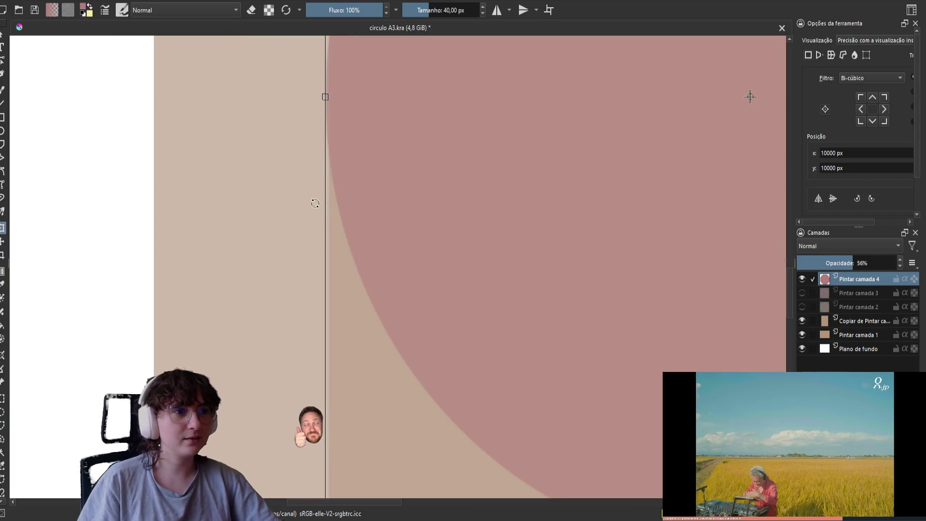
pyautogui.scroll(-3, 311, 193)
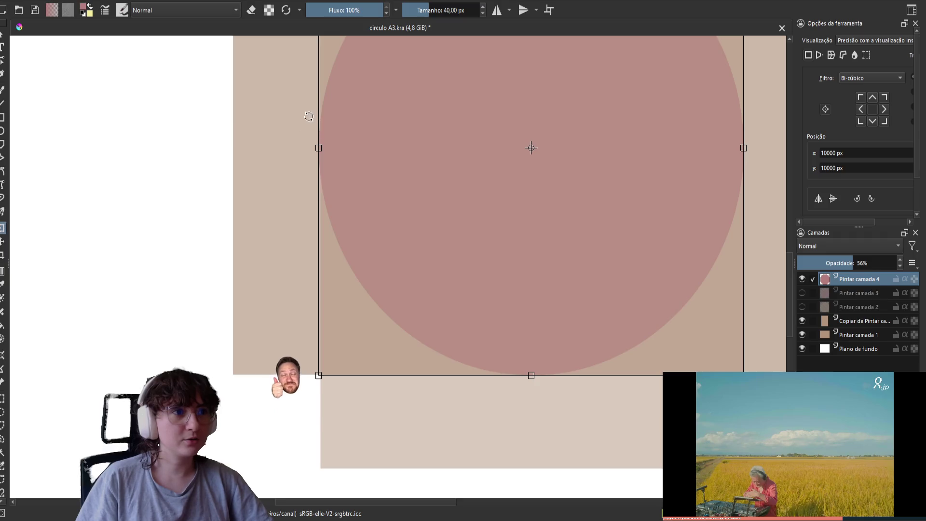
pyautogui.scroll(3, 309, 115)
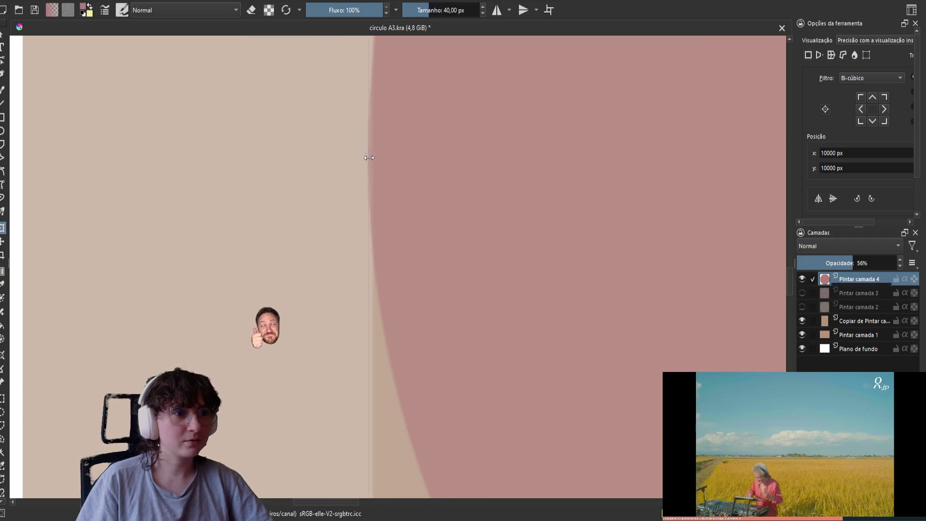
pyautogui.moveTo(370, 158); pyautogui.dragTo(373, 161)
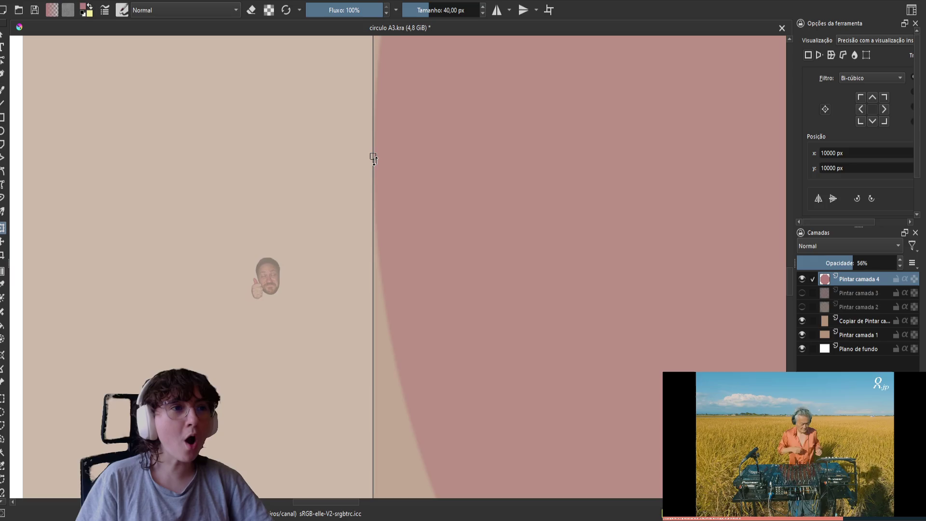
pyautogui.scroll(-3, 498, 165)
pyautogui.scroll(4, 588, 302)
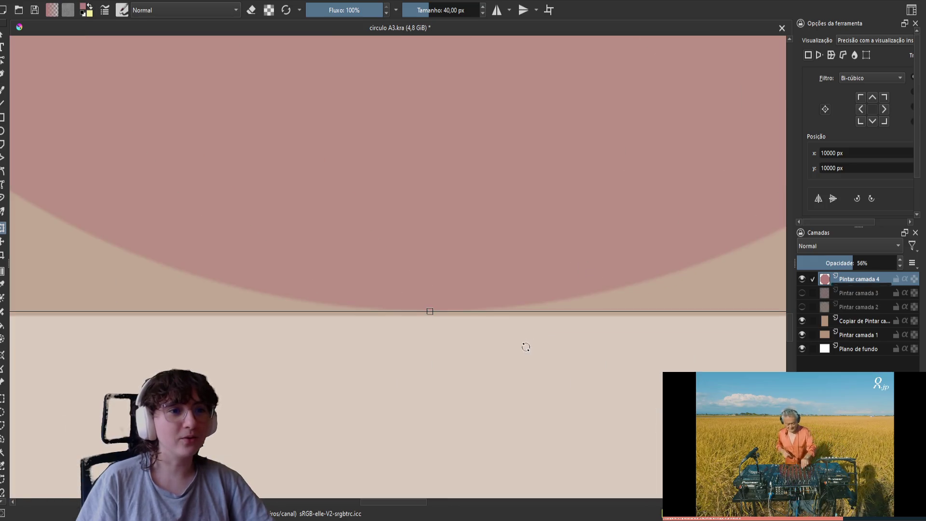
pyautogui.scroll(-4, 526, 347)
pyautogui.scroll(4, 511, 203)
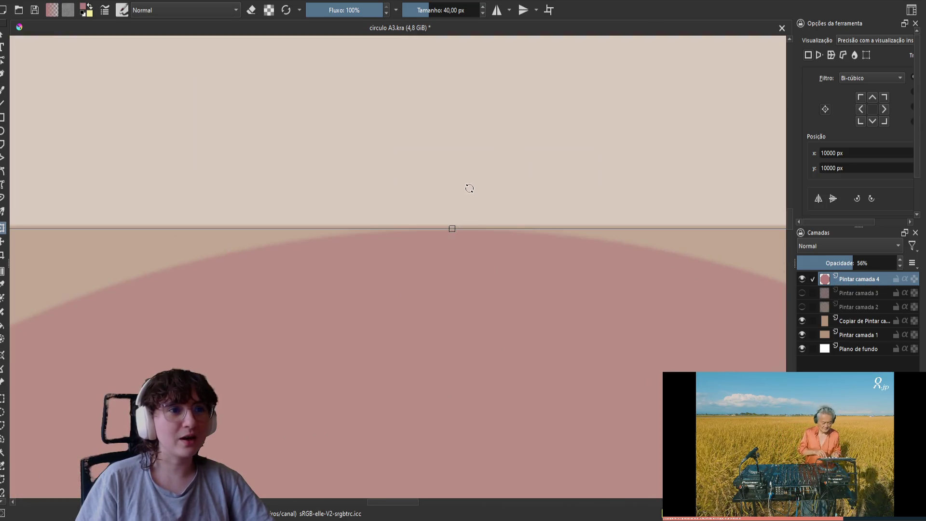
pyautogui.scroll(-2, 461, 230)
pyautogui.press('Return')
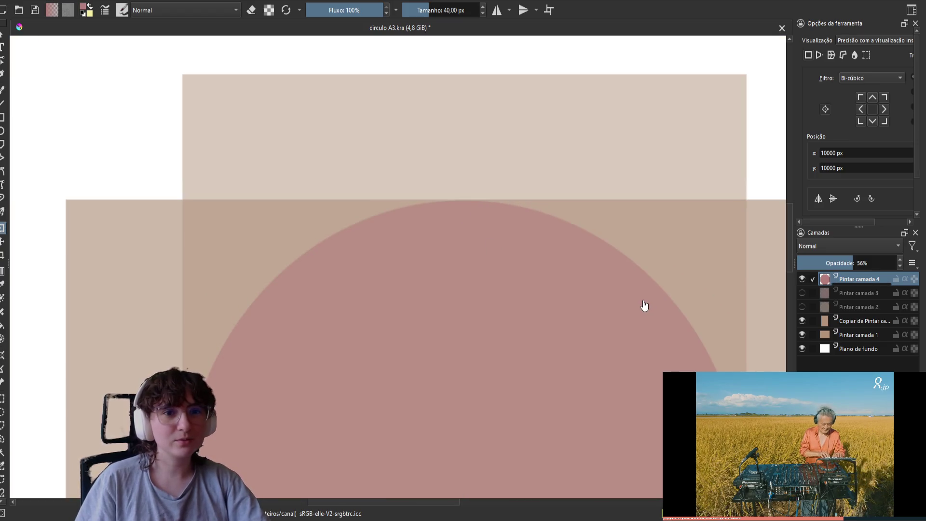
pyautogui.scroll(-1, 572, 323)
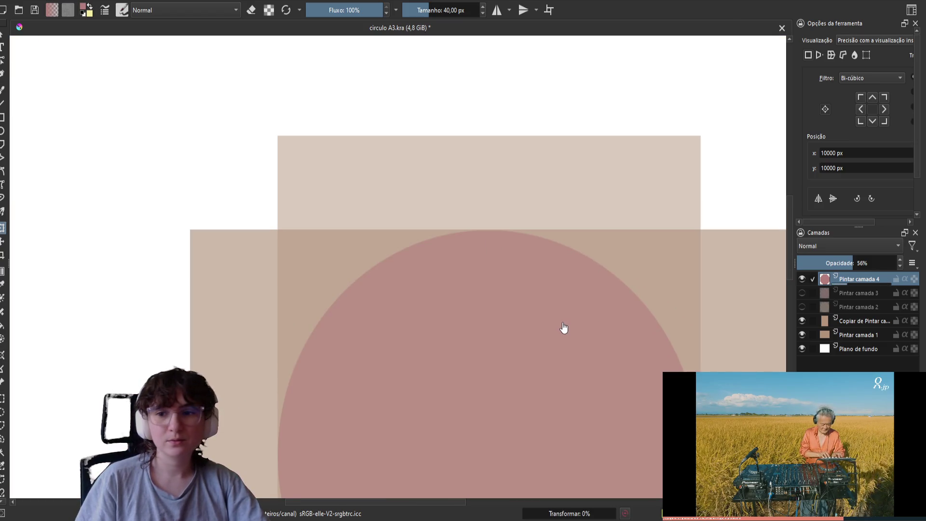
# Re-transform the circle, check its box against the tall square, and apply it.
pyautogui.click(563, 338)
pyautogui.moveTo(575, 345)
pyautogui.mouseDown()
pyautogui.moveTo(518, 247)
pyautogui.moveTo(513, 218)
pyautogui.mouseUp()
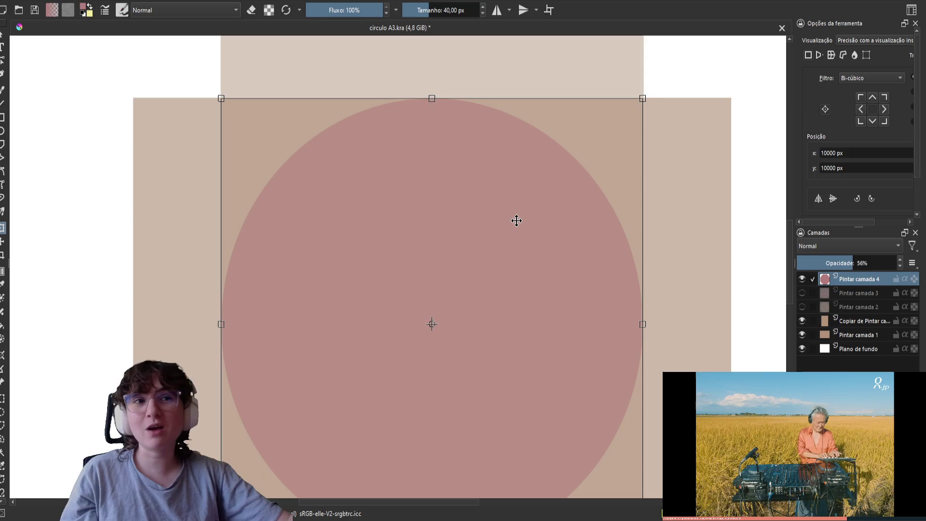
pyautogui.press('Return')
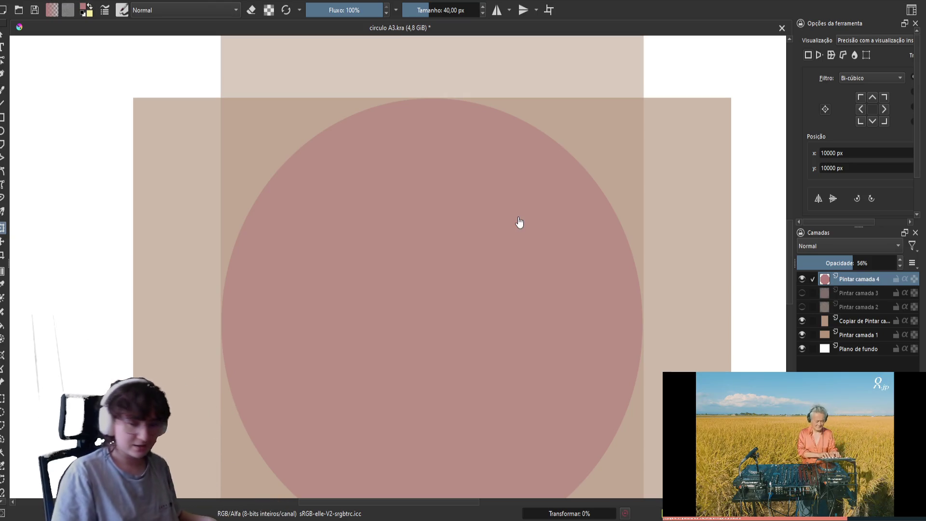
pyautogui.scroll(-1, 519, 210)
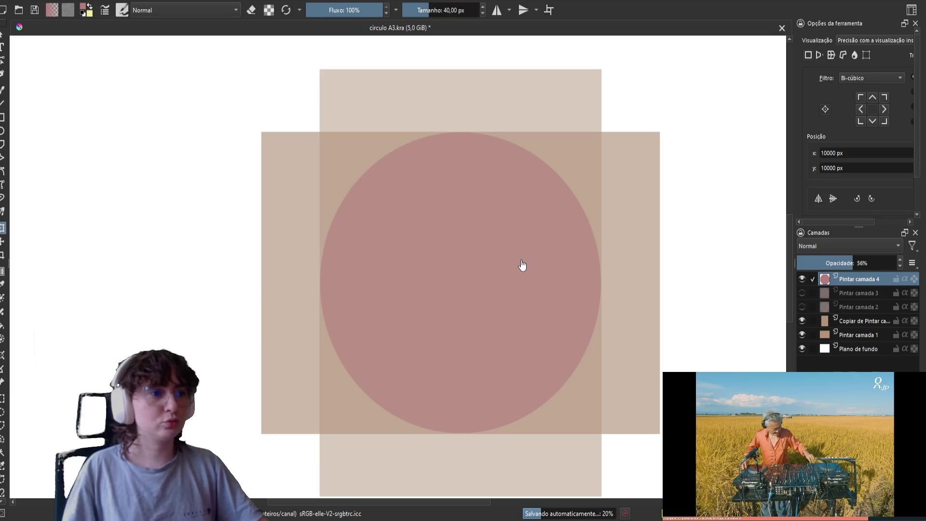
# Zoom and pan to inspect the pink circle's top and lower edges.
pyautogui.scroll(5, 580, 289)
pyautogui.scroll(-5, 487, 308)
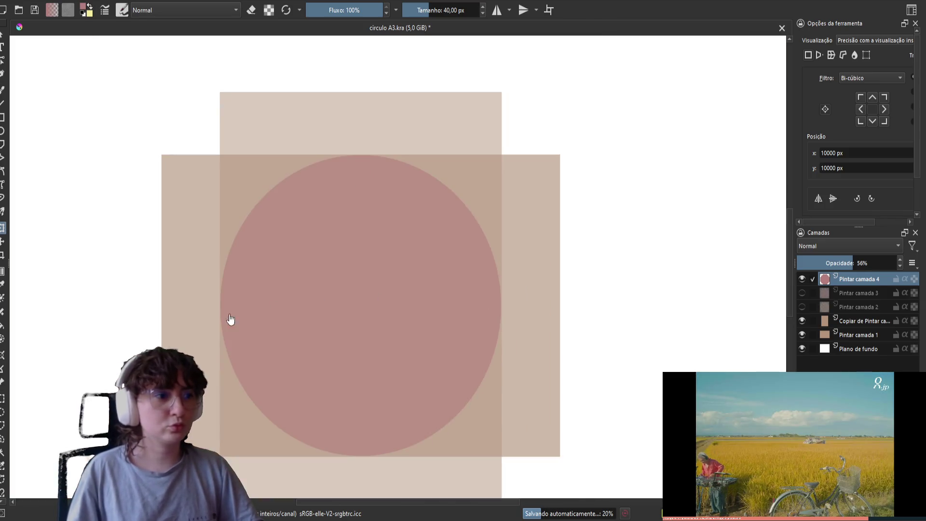
pyautogui.scroll(5, 242, 318)
pyautogui.scroll(-5, 217, 299)
pyautogui.scroll(4, 381, 355)
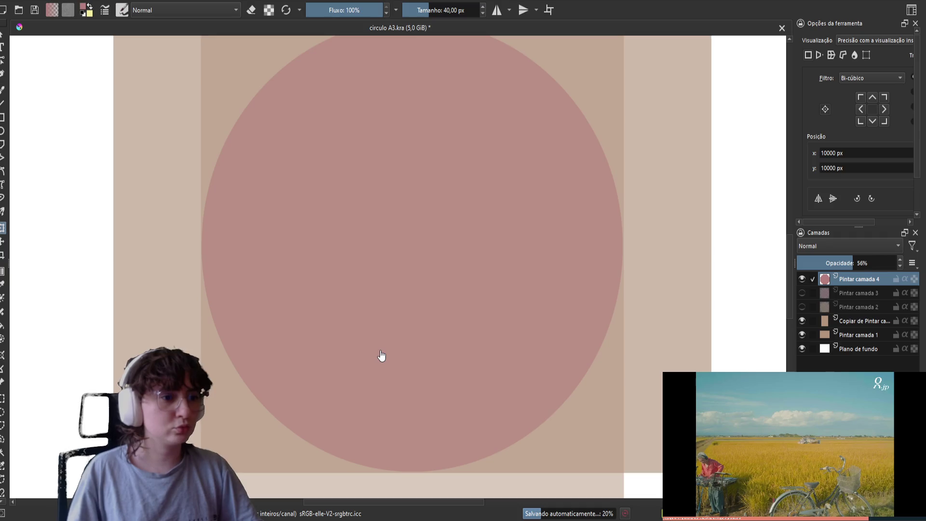
pyautogui.scroll(-3, 418, 136)
pyautogui.scroll(2, 427, 70)
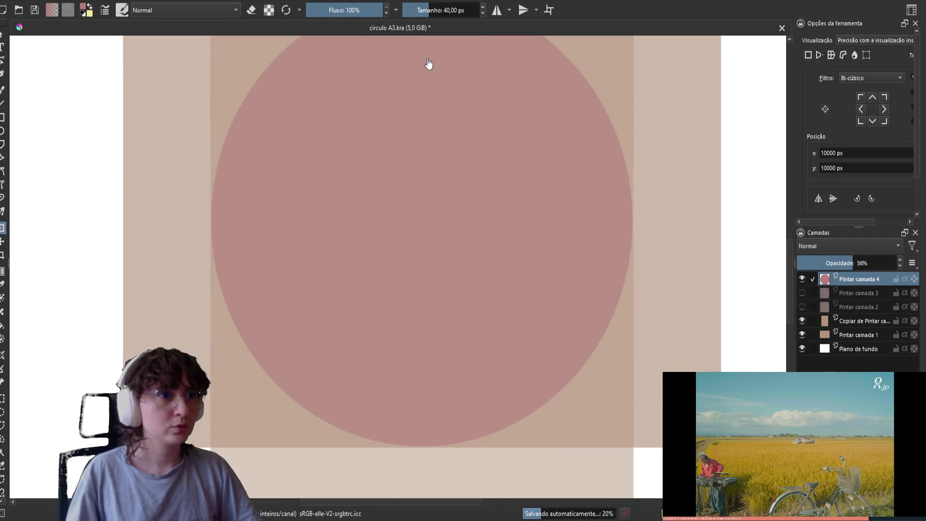
pyautogui.moveTo(416, 201); pyautogui.dragTo(401, 354)
pyautogui.scroll(3, 397, 159)
pyautogui.scroll(-3, 400, 173)
pyautogui.moveTo(415, 295); pyautogui.dragTo(426, 113)
pyautogui.scroll(2, 404, 436)
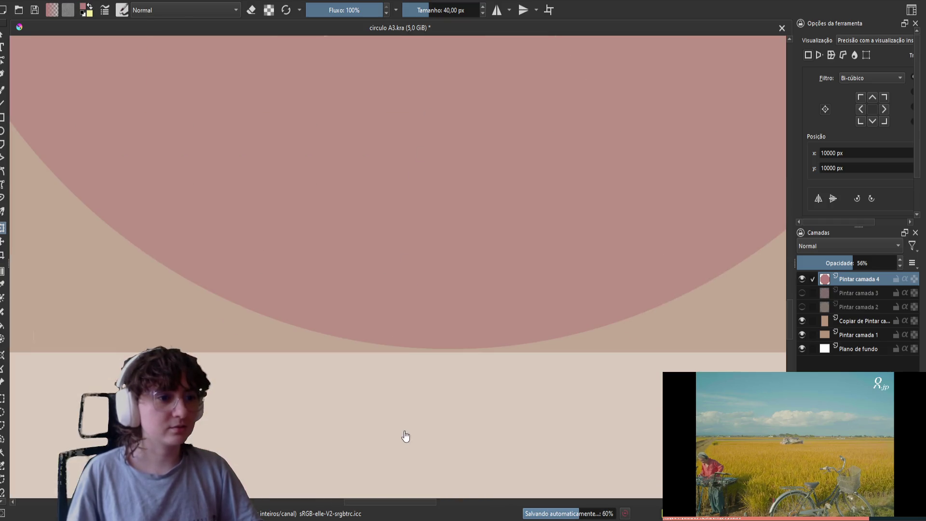
pyautogui.scroll(-4, 469, 296)
# Start a transform on the pink circle layer and toggle the rulers on and off.
pyautogui.click(484, 258)
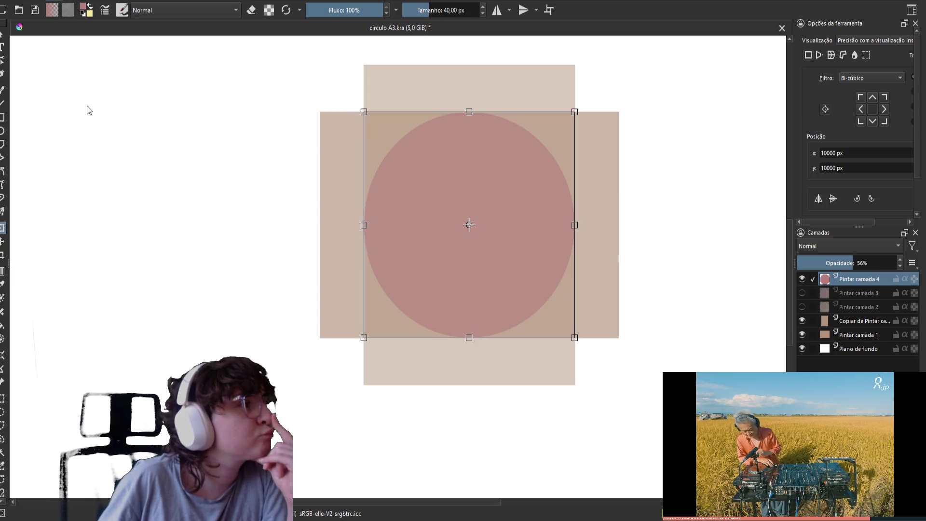
pyautogui.hotkey('ctrl', 'r')
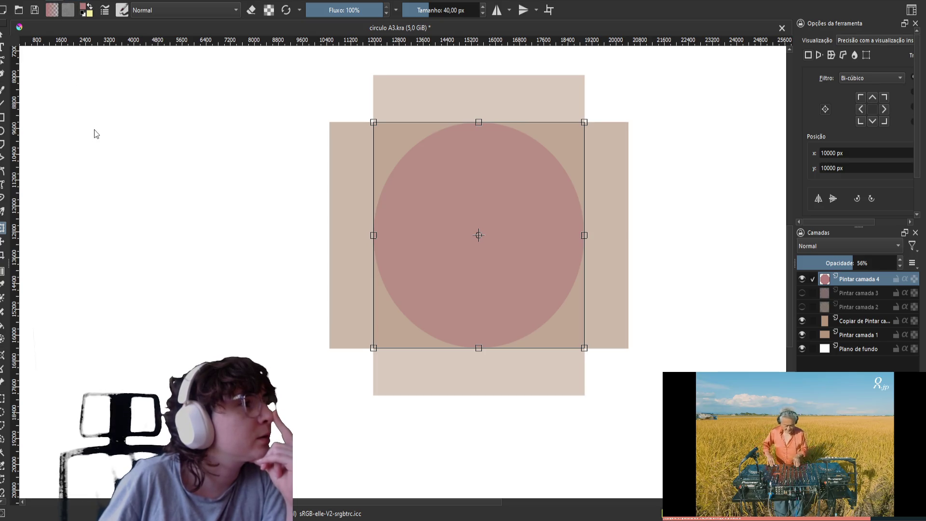
pyautogui.hotkey('ctrl', 'r')
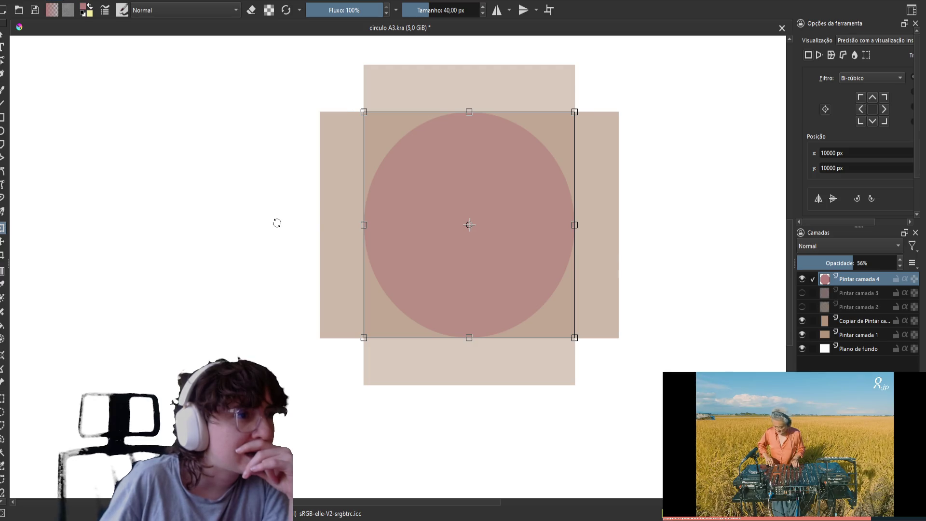
# Nudge the pink circle about 10 px to the right inside its transform box.
pyautogui.moveTo(484, 230)
pyautogui.mouseDown()
pyautogui.moveTo(495, 228)
pyautogui.moveTo(463, 232)
pyautogui.moveTo(486, 225)
pyautogui.moveTo(478, 229)
pyautogui.moveTo(486, 234)
pyautogui.mouseUp()
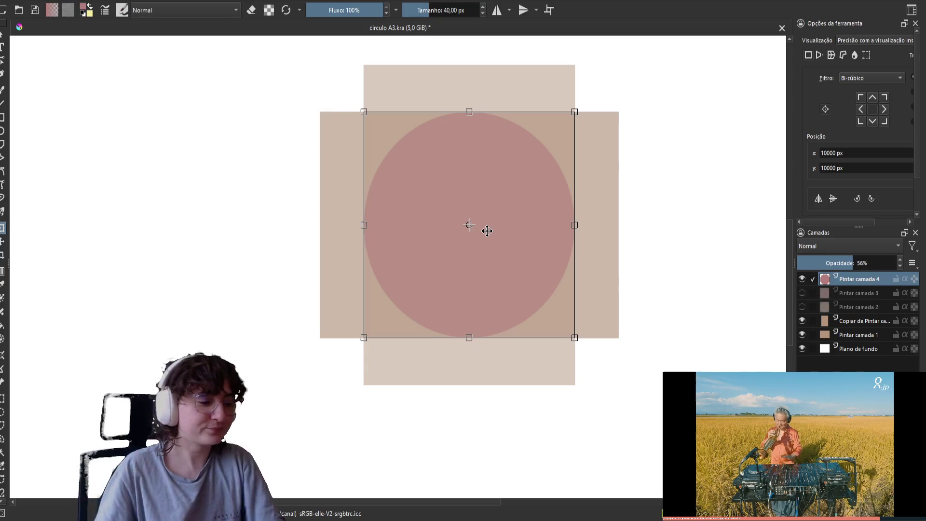
pyautogui.scroll(5, 470, 271)
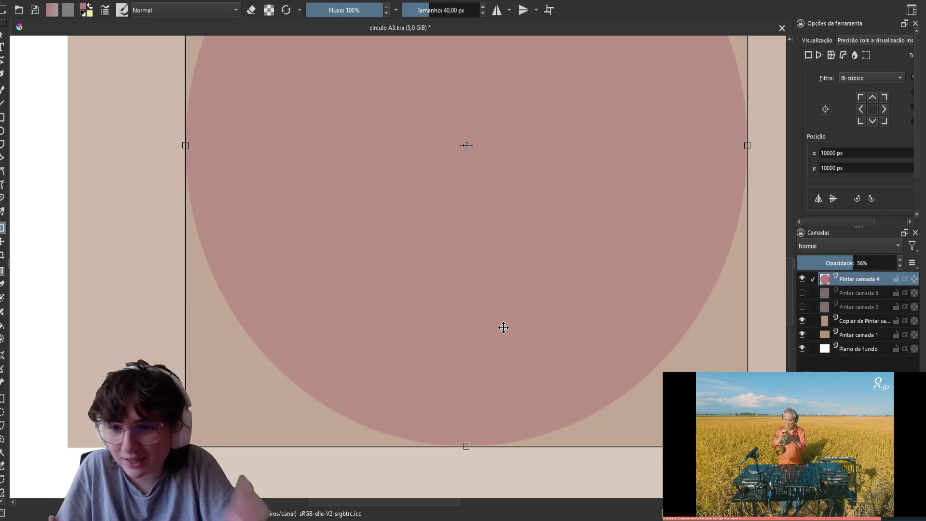
# Enlarge the circle upward from its top handle and apply the resize.
pyautogui.scroll(5, 503, 302)
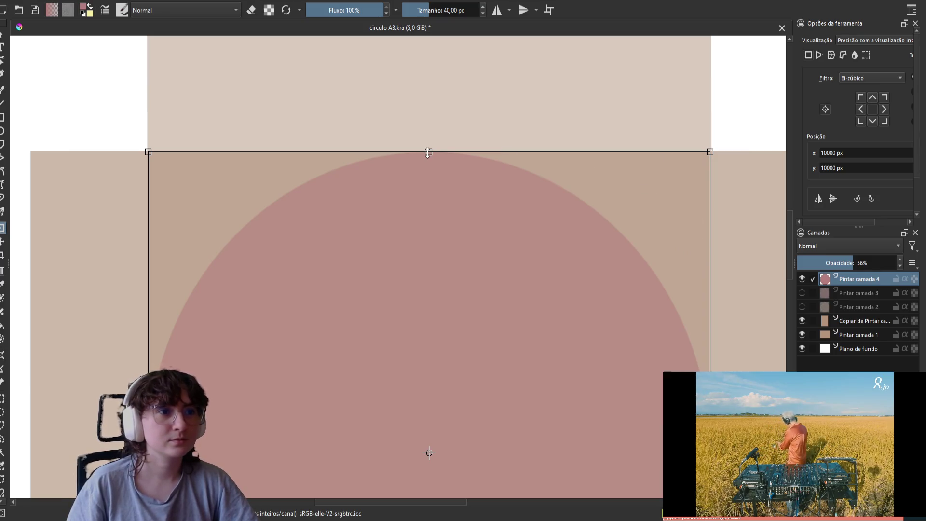
pyautogui.moveTo(428, 152); pyautogui.dragTo(427, 151)
pyautogui.press('Return')
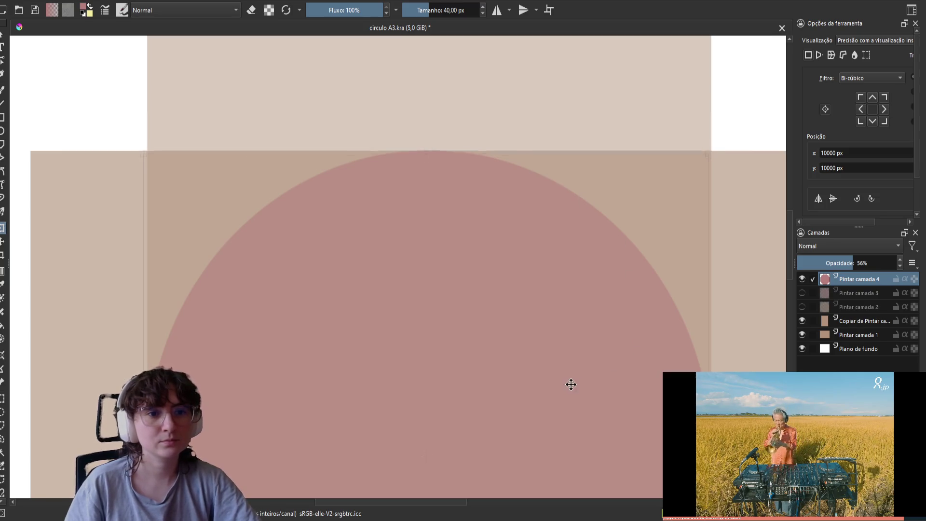
# Nudge the circle a few pixels until it fills the beige rectangles' overlap square.
pyautogui.moveTo(573, 383)
pyautogui.mouseDown()
pyautogui.moveTo(545, 303)
pyautogui.moveTo(497, 320)
pyautogui.moveTo(503, 233)
pyautogui.mouseUp()
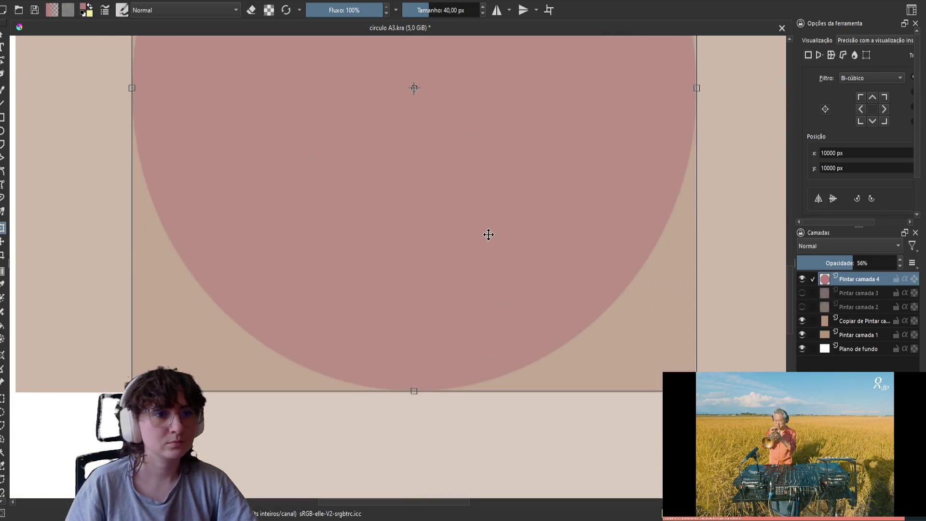
pyautogui.moveTo(488, 237); pyautogui.dragTo(488, 239)
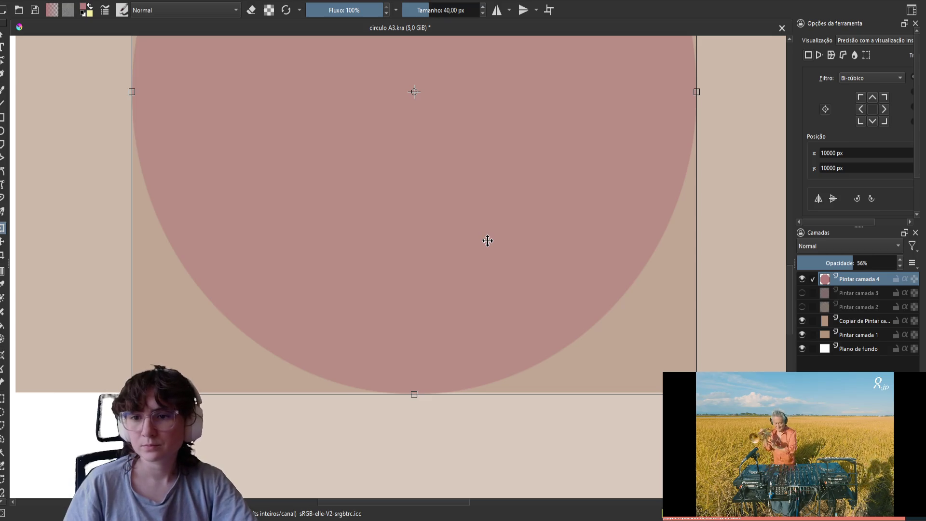
pyautogui.scroll(-1, 487, 241)
pyautogui.scroll(2, 659, 181)
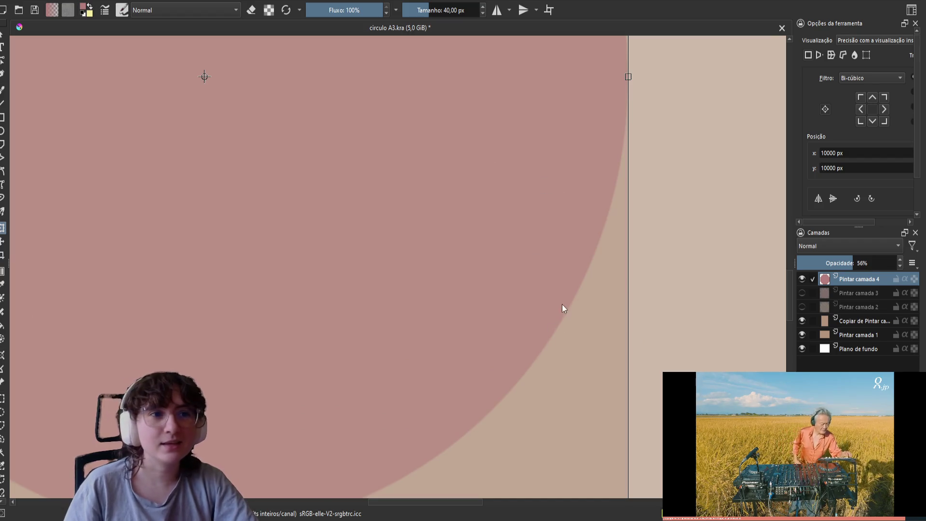
pyautogui.scroll(-2, 574, 438)
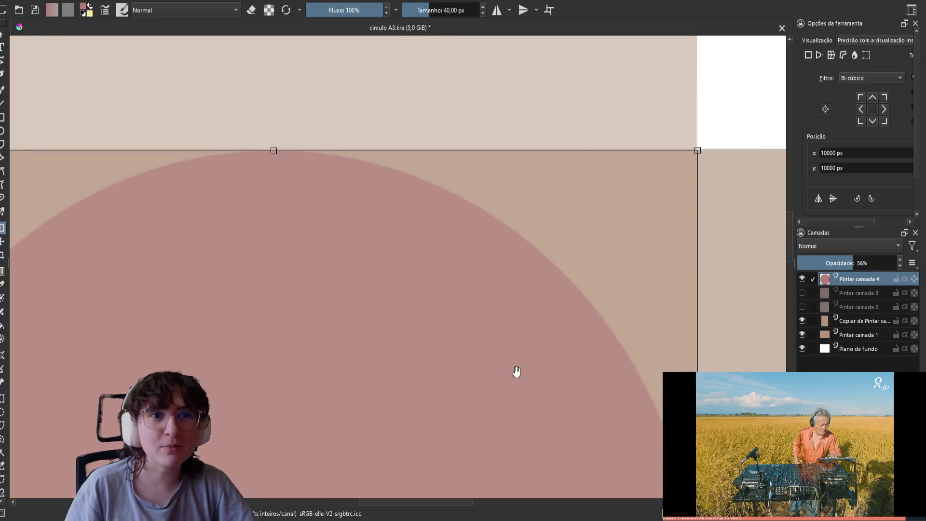
pyautogui.scroll(2, 435, 265)
pyautogui.moveTo(352, 390); pyautogui.dragTo(350, 387)
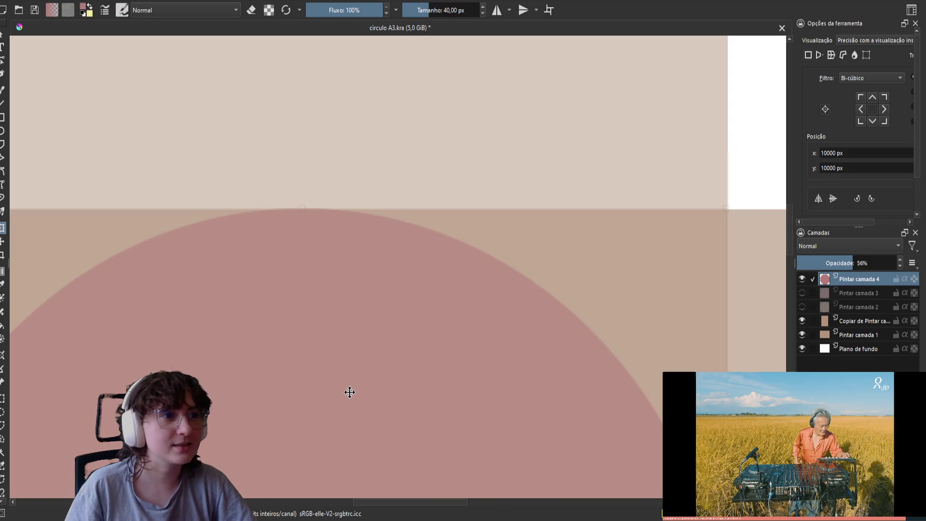
pyautogui.scroll(-5, 503, 246)
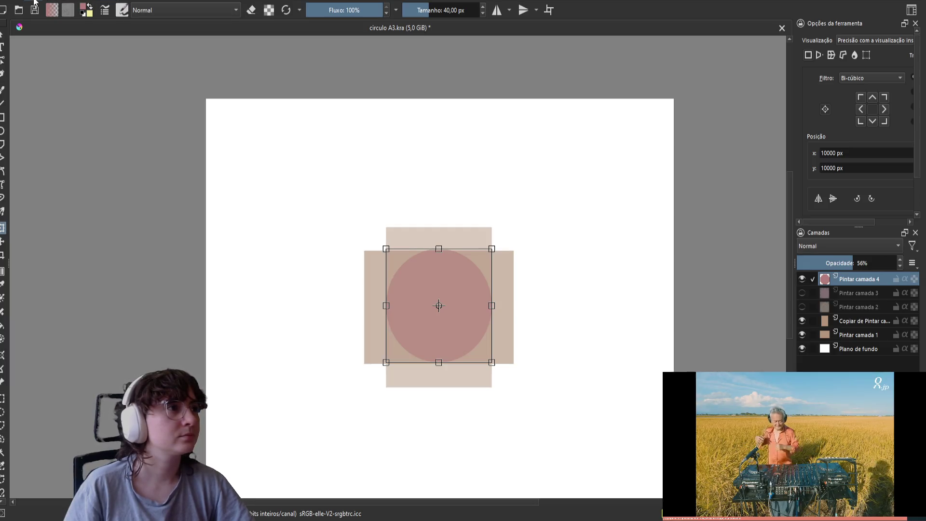
# Turn on horizontal and vertical mirror axes at the canvas centre and disable wrap-around mode.
pyautogui.click(498, 11)
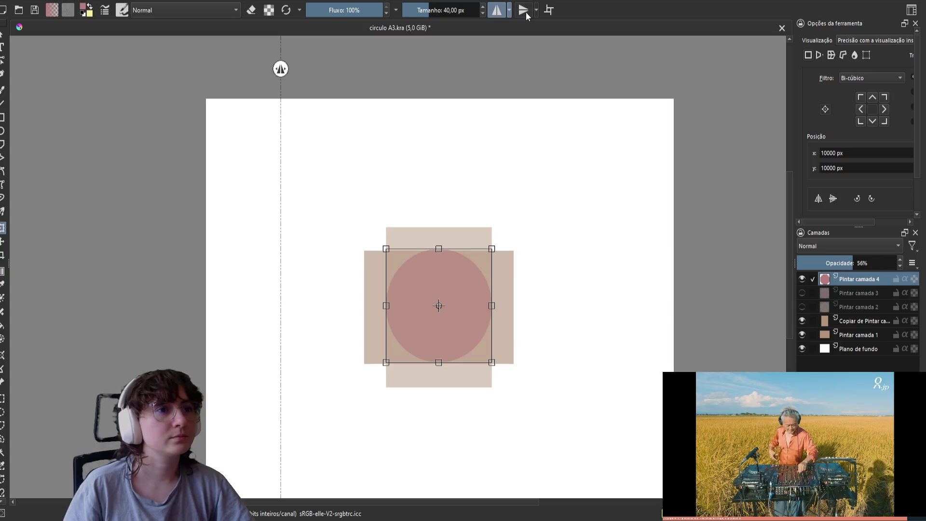
pyautogui.click(524, 12)
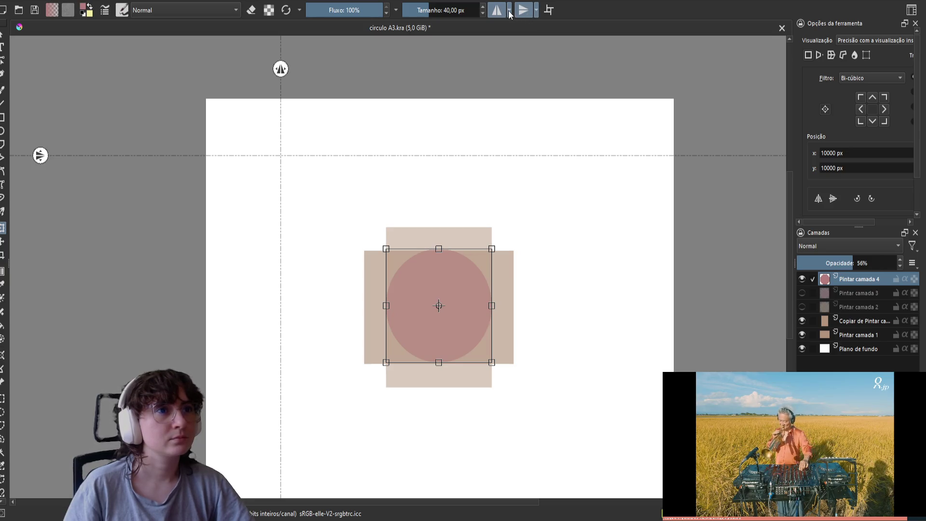
pyautogui.click(549, 10)
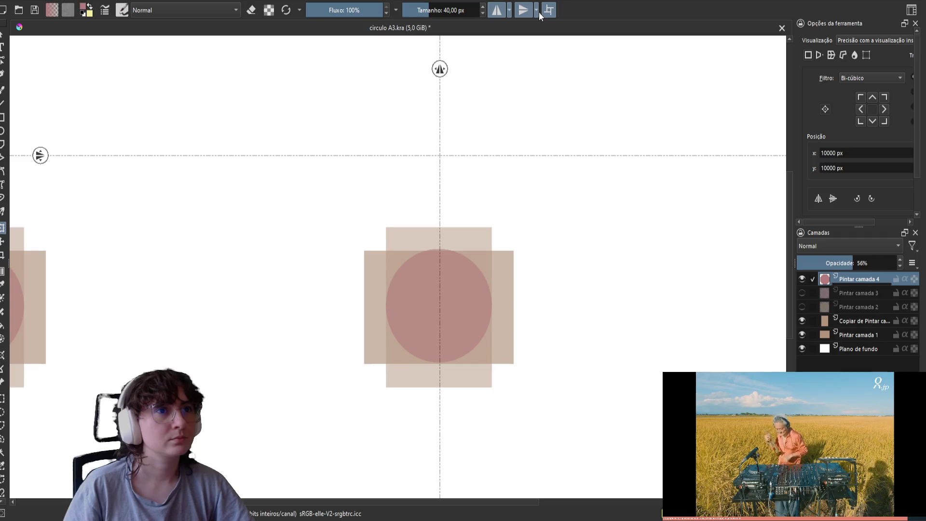
pyautogui.press('w')
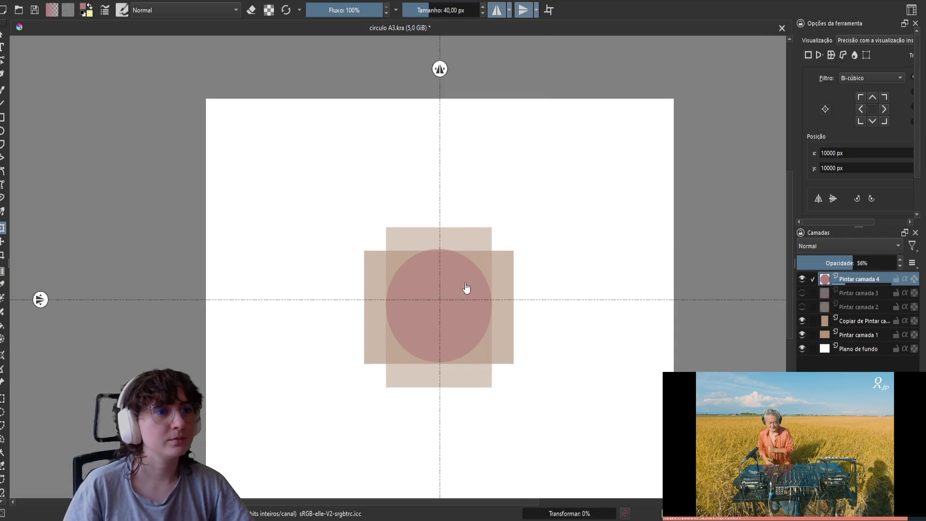
# Move the circle up and nudge it with arrow keys onto the axes' crossing point.
pyautogui.scroll(3, 446, 319)
pyautogui.scroll(1, 447, 319)
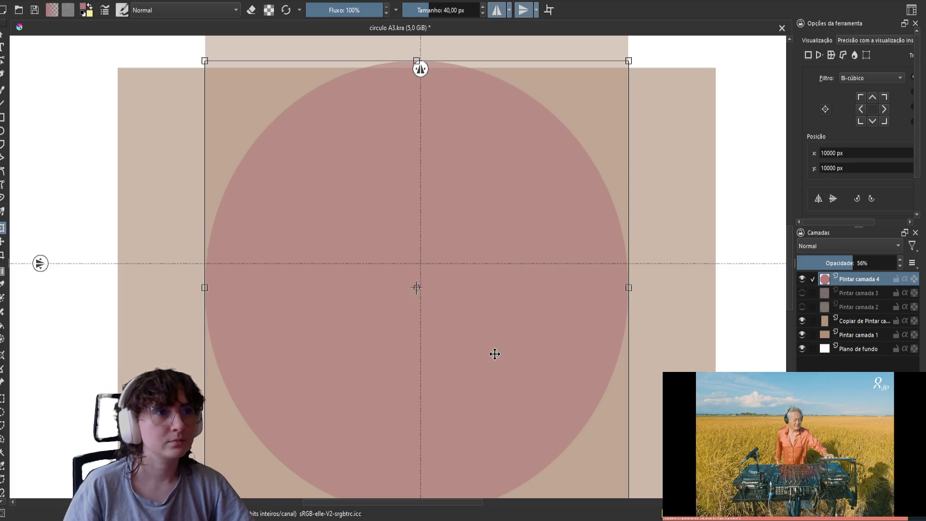
pyautogui.scroll(-1, 495, 354)
pyautogui.scroll(-4, 495, 353)
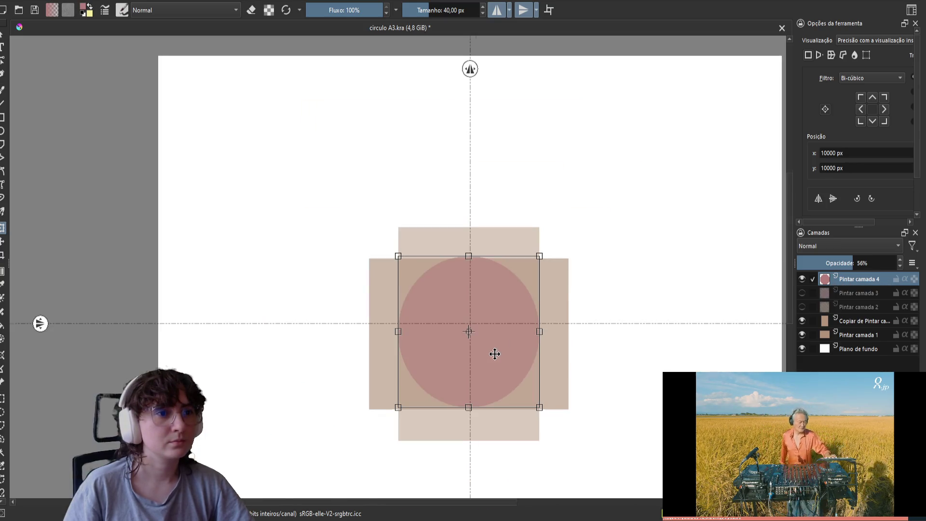
pyautogui.scroll(1, 495, 353)
pyautogui.scroll(1, 495, 354)
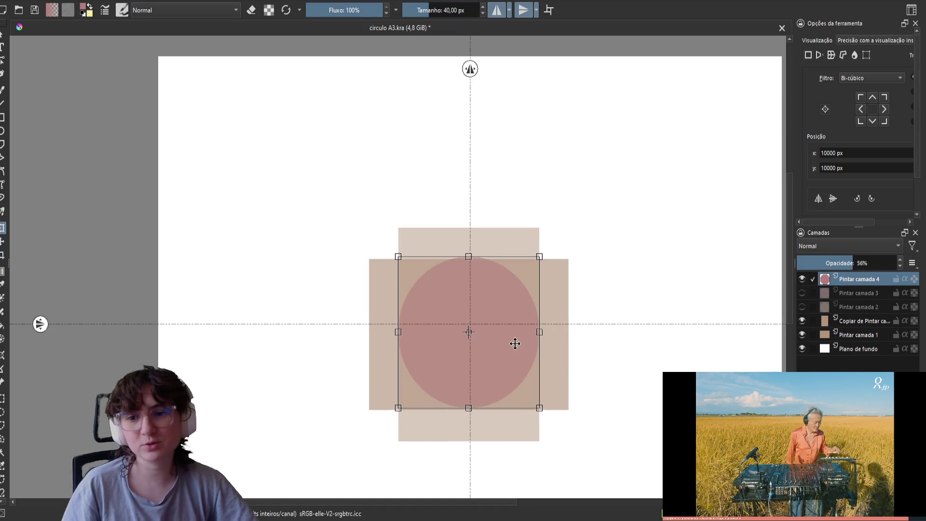
pyautogui.moveTo(484, 365); pyautogui.dragTo(486, 358)
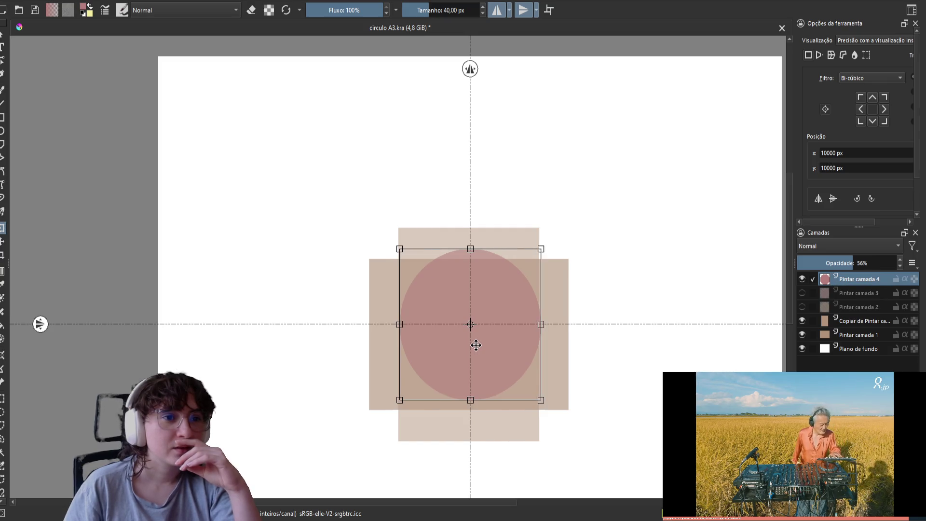
pyautogui.scroll(6, 478, 346)
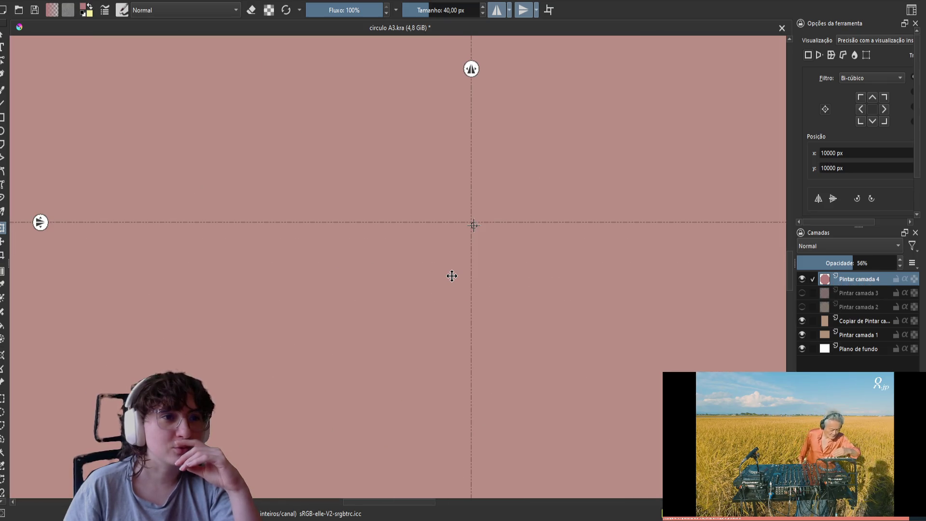
pyautogui.press('Left')
pyautogui.press('Up')
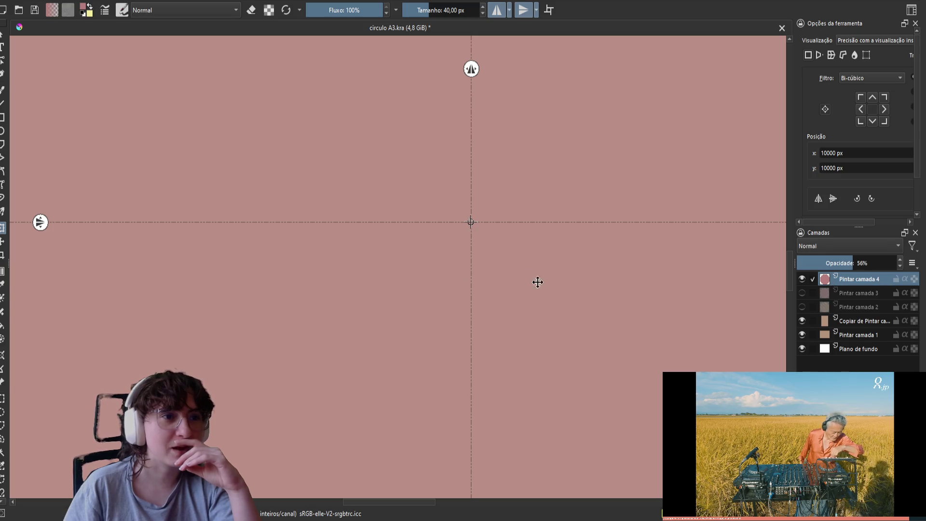
pyautogui.scroll(5, 461, 209)
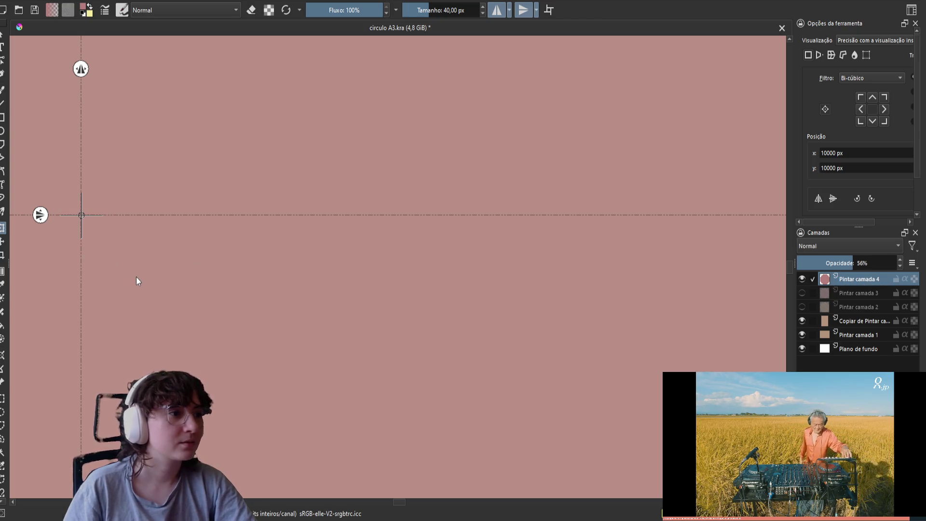
pyautogui.moveTo(158, 276)
pyautogui.mouseDown()
pyautogui.moveTo(333, 291)
pyautogui.moveTo(397, 224)
pyautogui.moveTo(459, 356)
pyautogui.mouseUp()
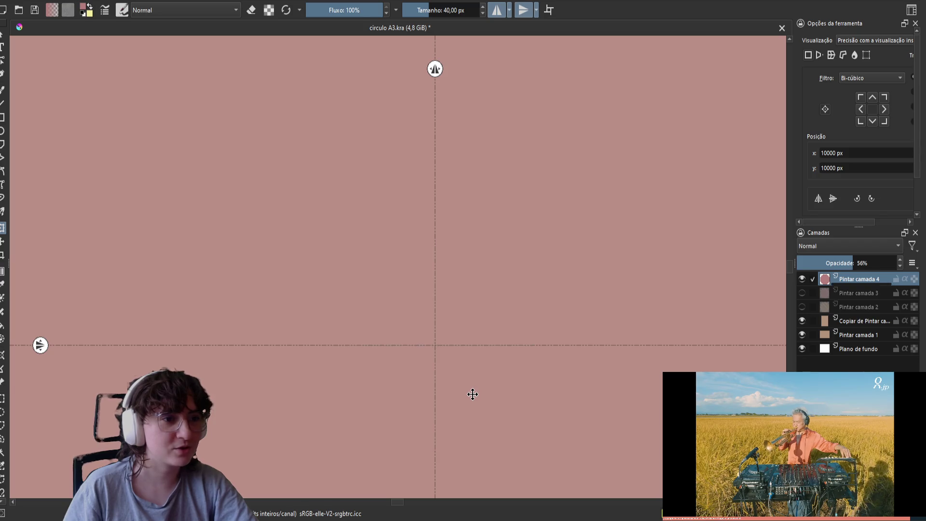
# Fit the page in view, select the copied square layer and move it up to centre it.
pyautogui.press('2')
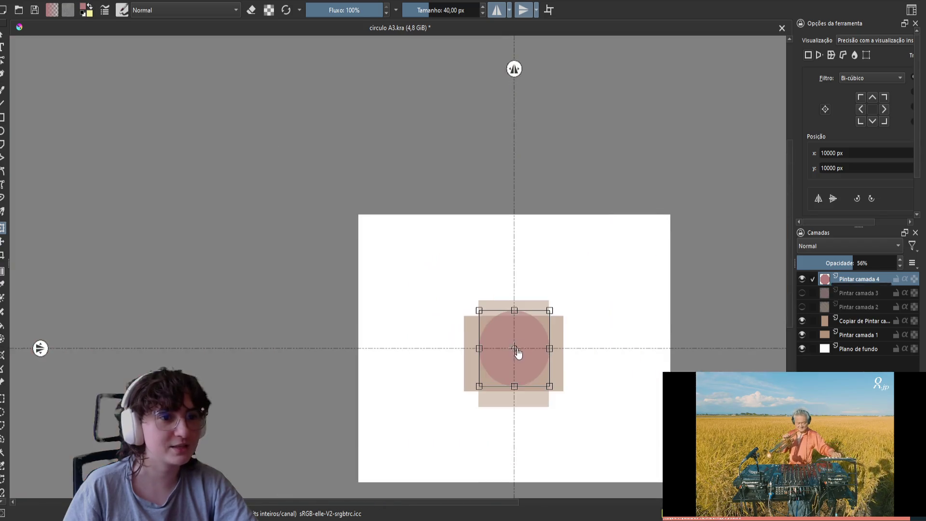
pyautogui.click(851, 320)
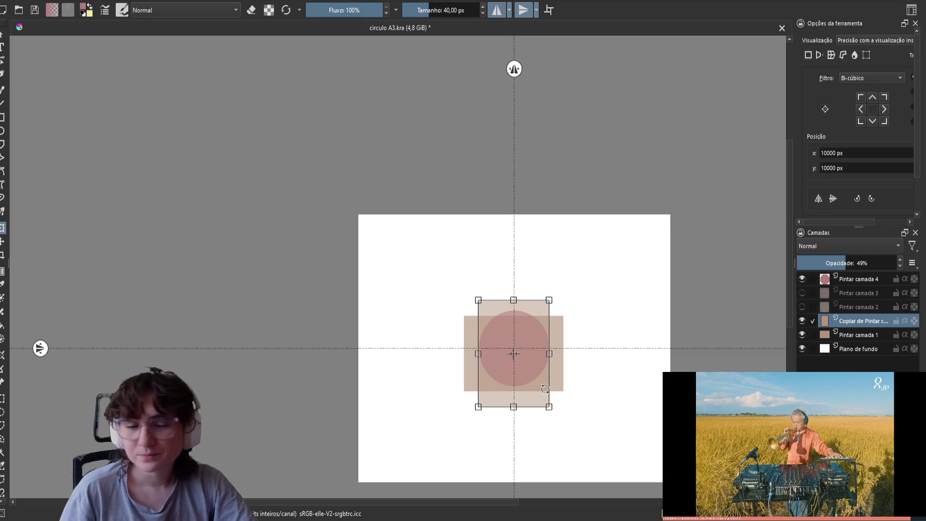
pyautogui.scroll(1, 516, 360)
pyautogui.scroll(2, 507, 343)
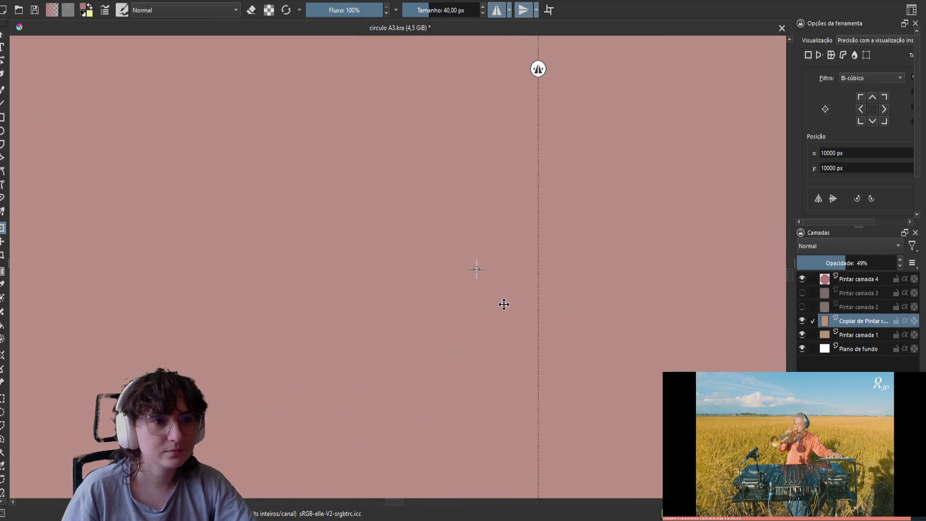
pyautogui.scroll(-4, 492, 317)
pyautogui.moveTo(489, 355); pyautogui.dragTo(492, 333)
# Bring the centre crossing into view and select the Pintar camada 1 layer.
pyautogui.scroll(5, 491, 297)
pyautogui.scroll(4, 541, 256)
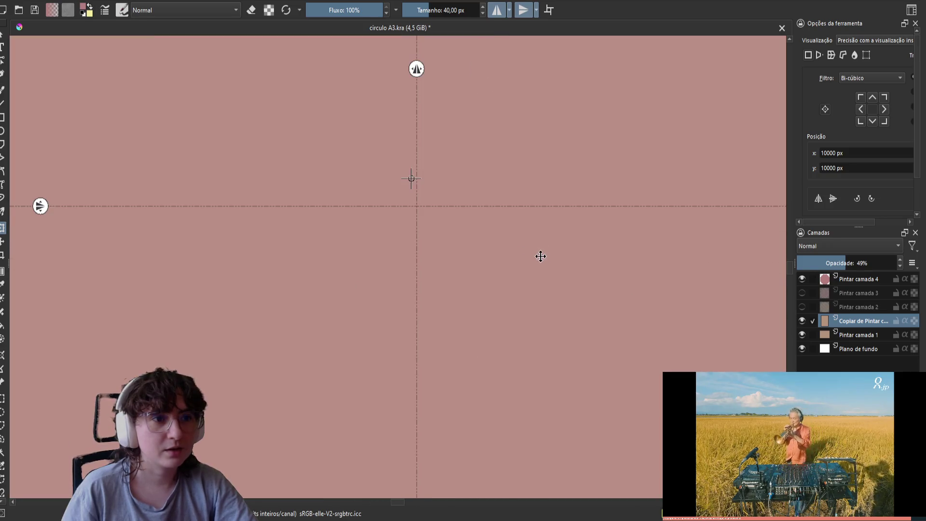
pyautogui.scroll(4, 365, 178)
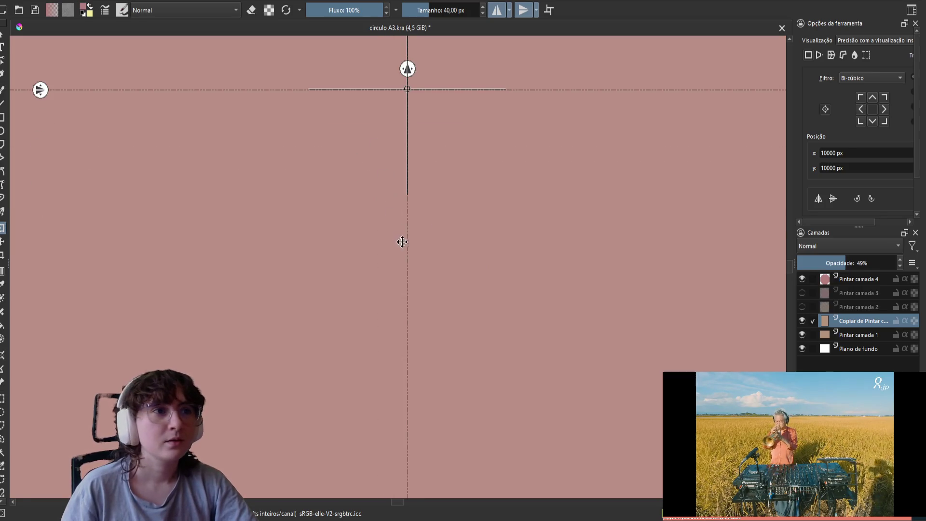
pyautogui.moveTo(535, 166); pyautogui.dragTo(562, 293)
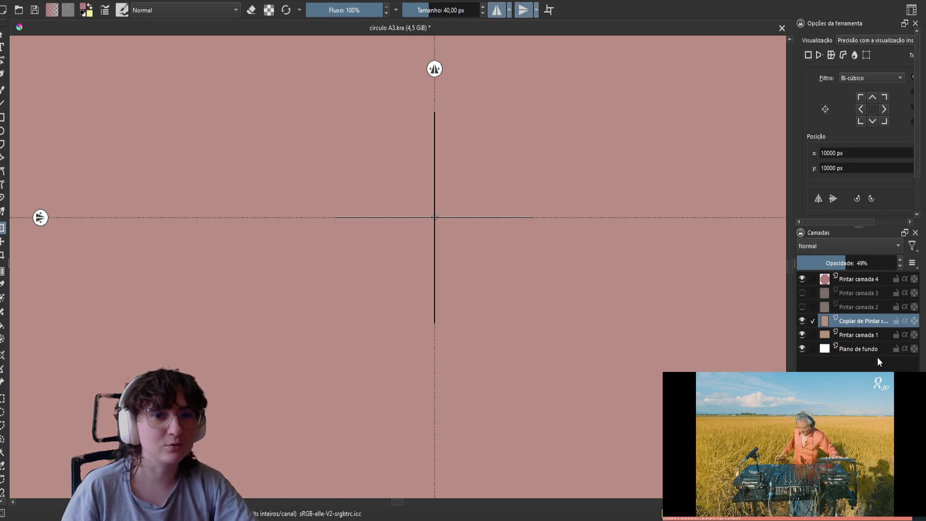
pyautogui.click(857, 334)
# Check the first square's bounds and review the circle and copied square layers.
pyautogui.scroll(-10, 633, 238)
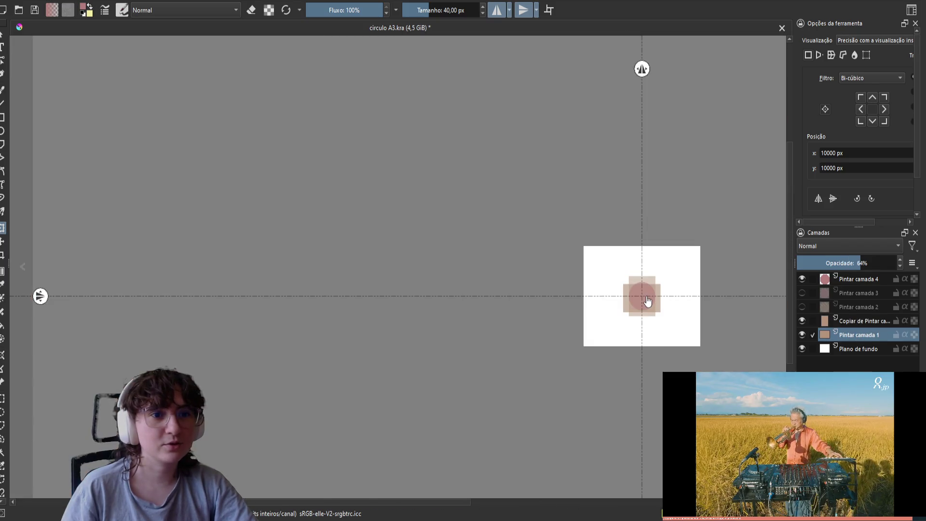
pyautogui.click(646, 299)
pyautogui.scroll(1, 670, 298)
pyautogui.scroll(10, 668, 297)
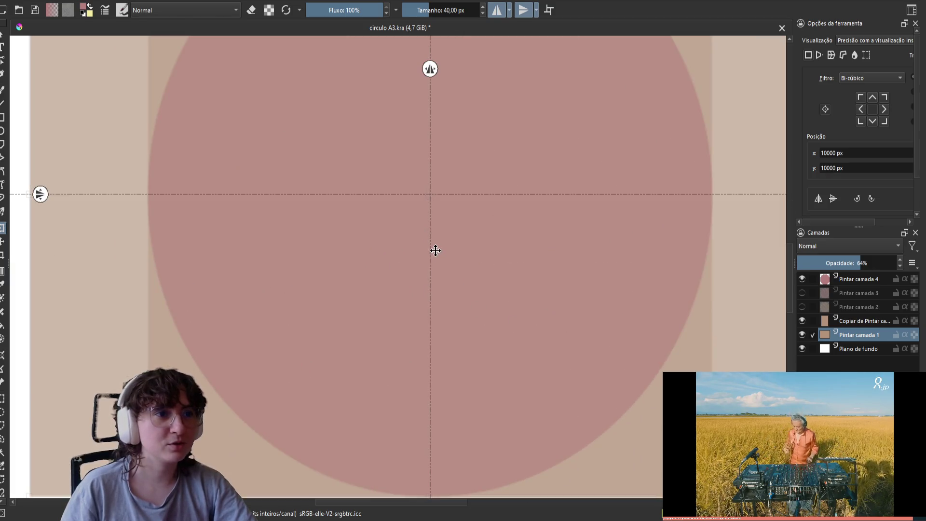
pyautogui.scroll(5, 407, 190)
pyautogui.hscroll(1, 705, 222)
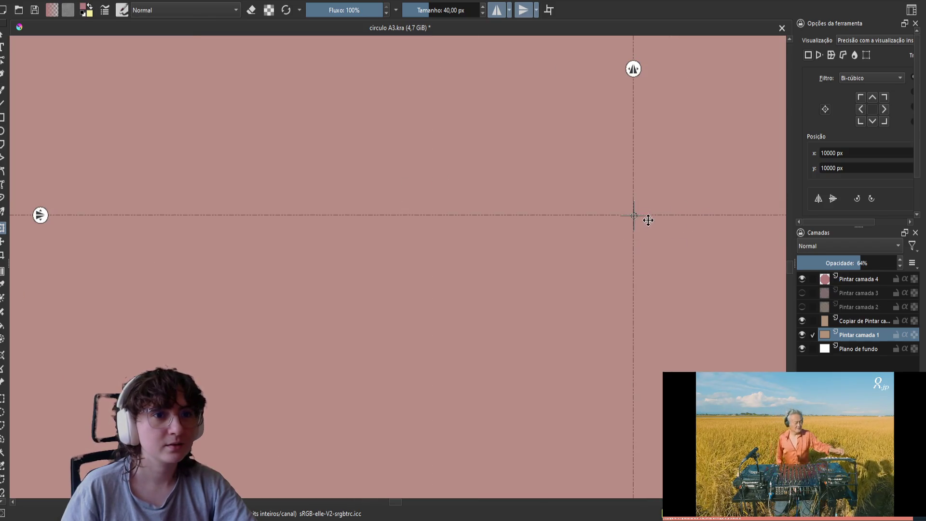
pyautogui.scroll(2, 648, 219)
pyautogui.hscroll(1, 648, 220)
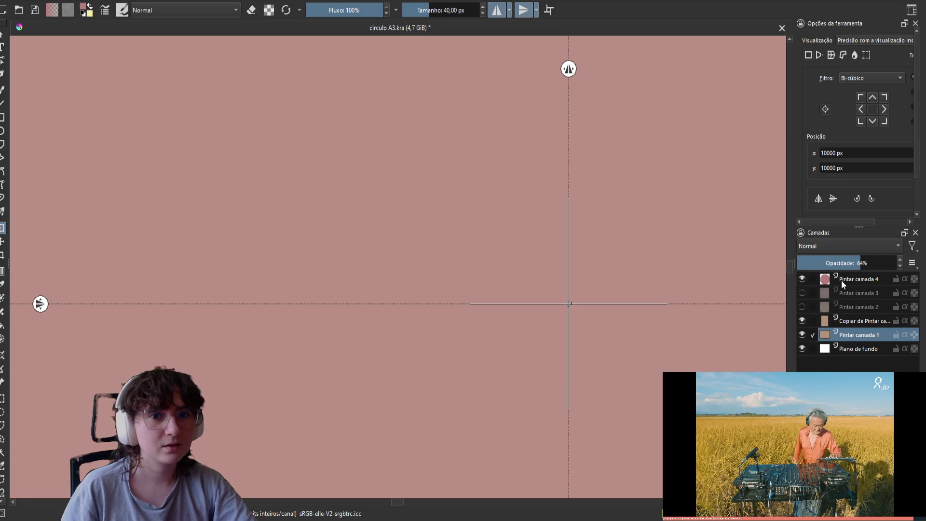
pyautogui.click(843, 279)
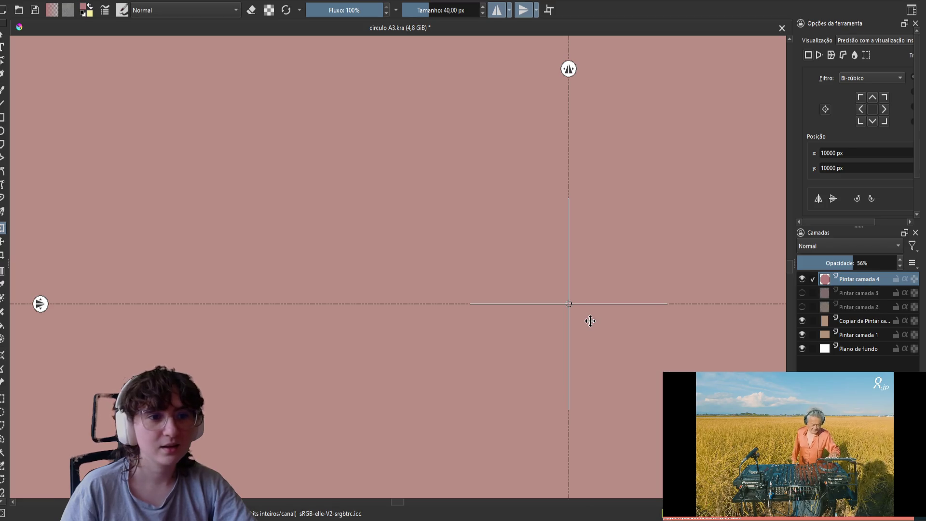
pyautogui.click(857, 316)
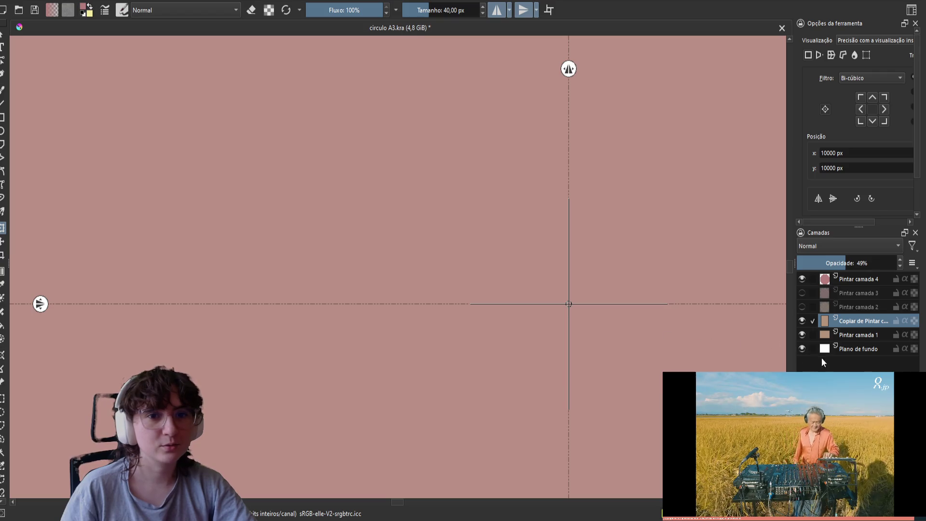
# Lock the Pintar camada 1, copied square and Pintar camada 4 layers.
pyautogui.click(897, 335)
pyautogui.click(897, 321)
pyautogui.click(896, 279)
# Recentre the composition in view and turn off horizontal and vertical mirroring.
pyautogui.moveTo(580, 307)
pyautogui.mouseDown()
pyautogui.moveTo(581, 345)
pyautogui.moveTo(639, 342)
pyautogui.mouseUp()
pyautogui.scroll(-6, 639, 342)
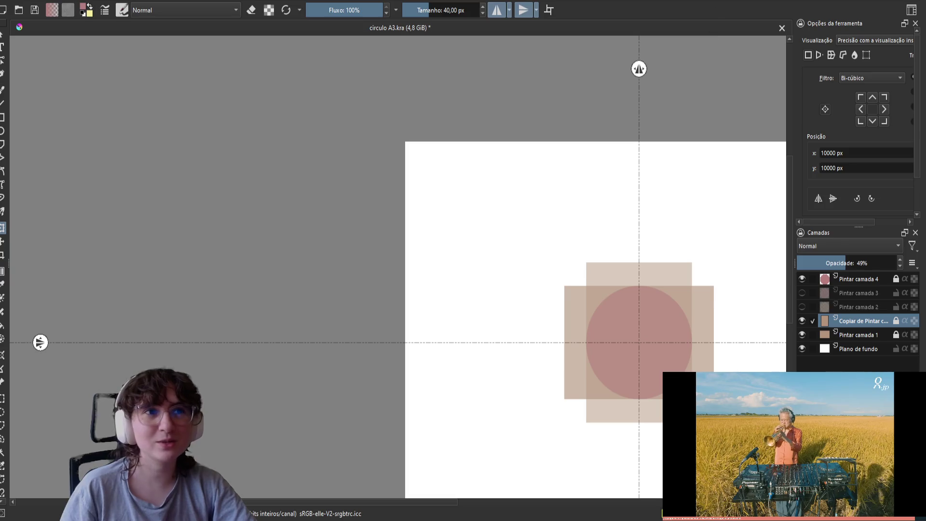
pyautogui.moveTo(709, 291)
pyautogui.mouseDown()
pyautogui.moveTo(581, 268)
pyautogui.moveTo(592, 214)
pyautogui.moveTo(582, 246)
pyautogui.mouseUp()
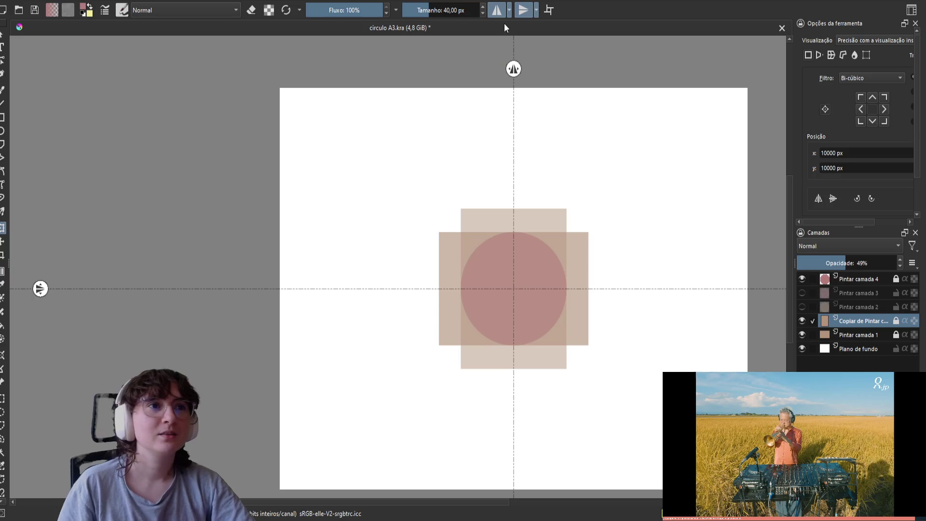
pyautogui.click(496, 10)
pyautogui.click(522, 11)
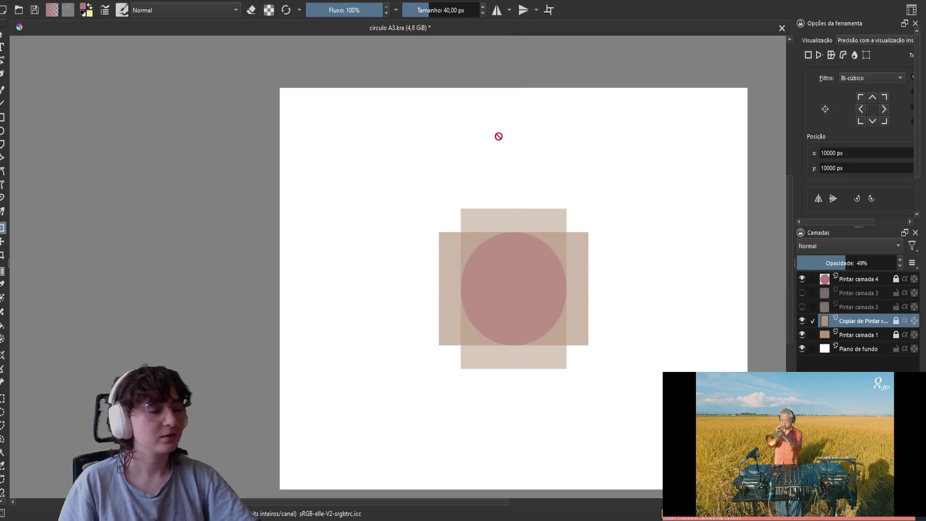
# Save the document, then duplicate Pintar camada 4 so a copy sits above it.
pyautogui.hotkey('ctrl', 's')
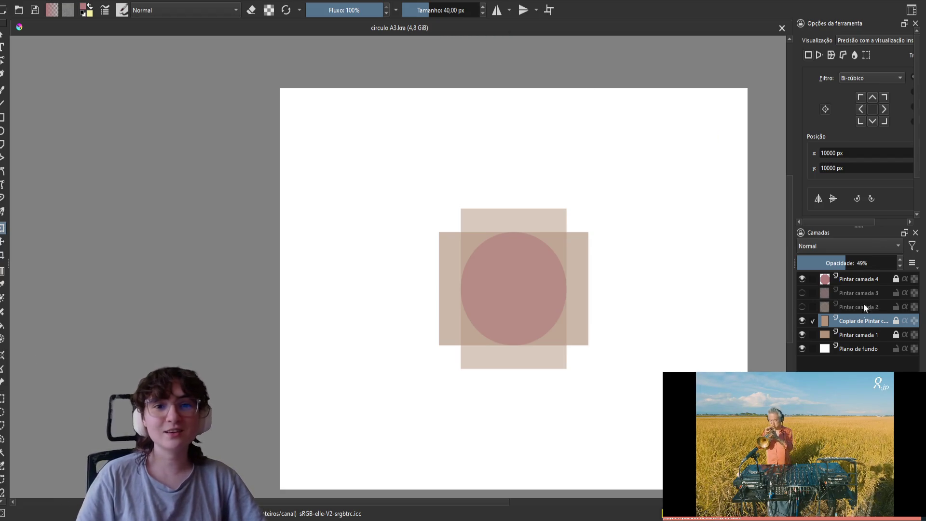
pyautogui.click(866, 281)
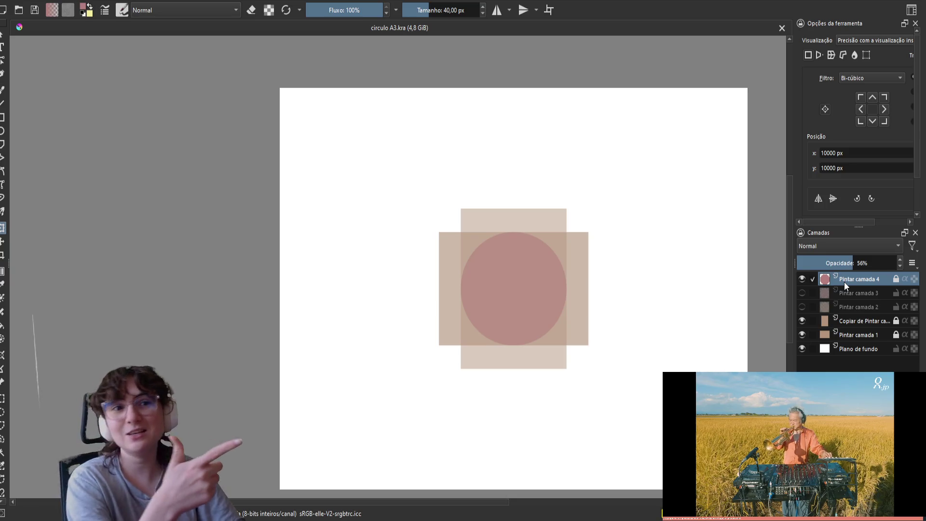
pyautogui.hotkey('ctrl', 'j')
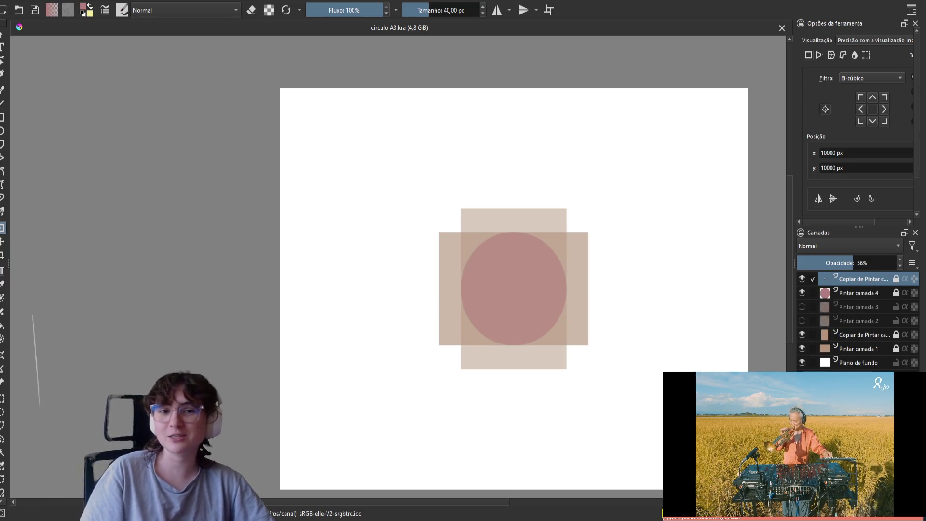
# Unlock the new circle copy, enlarge it slightly, and apply the resize.
pyautogui.click(896, 280)
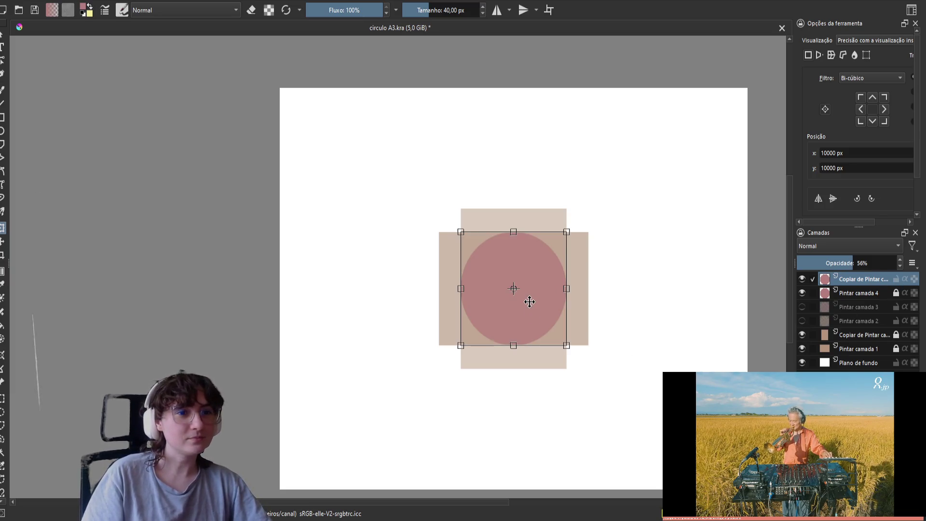
pyautogui.moveTo(568, 232); pyautogui.dragTo(605, 190)
pyautogui.scroll(5, 626, 207)
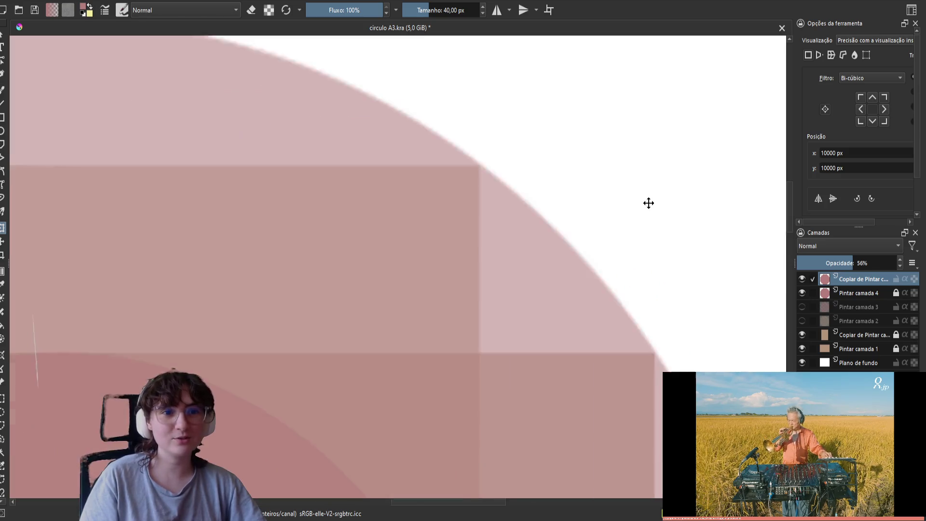
pyautogui.scroll(-3, 666, 190)
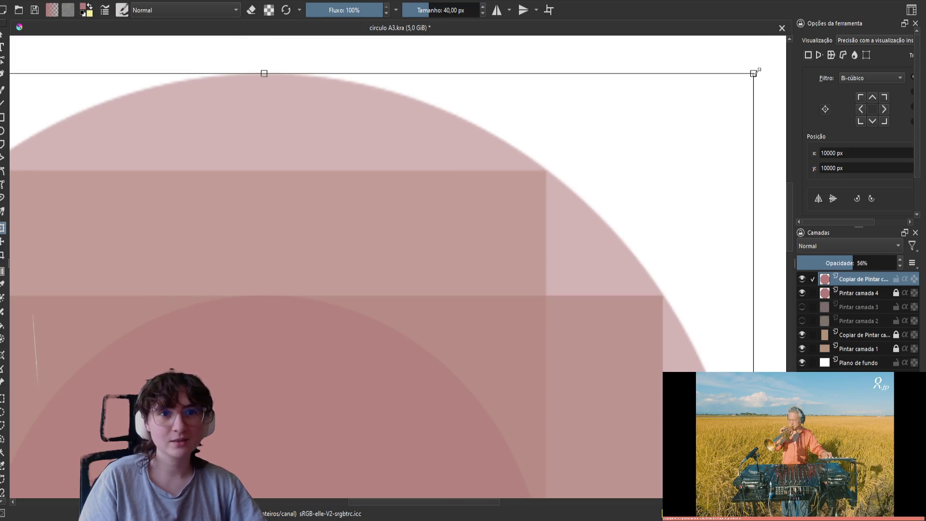
pyautogui.moveTo(756, 73); pyautogui.dragTo(753, 78)
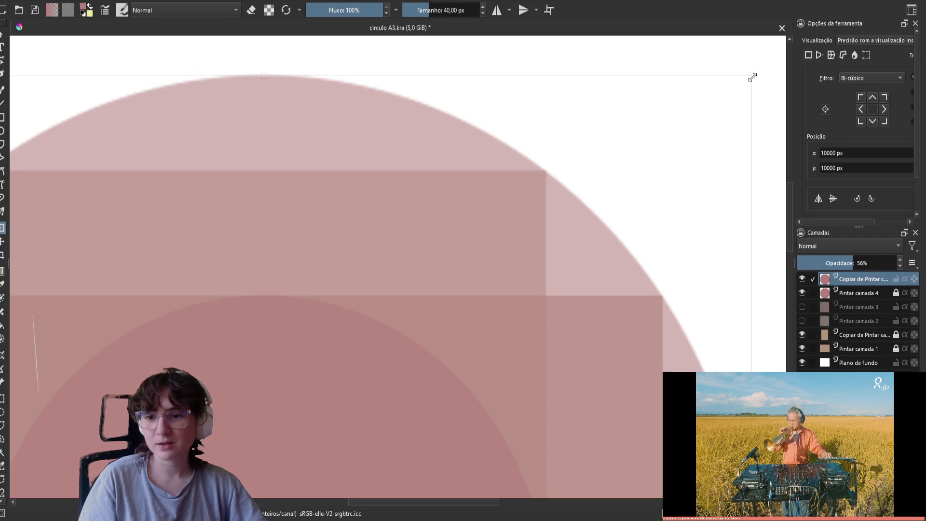
pyautogui.moveTo(754, 76); pyautogui.dragTo(754, 76)
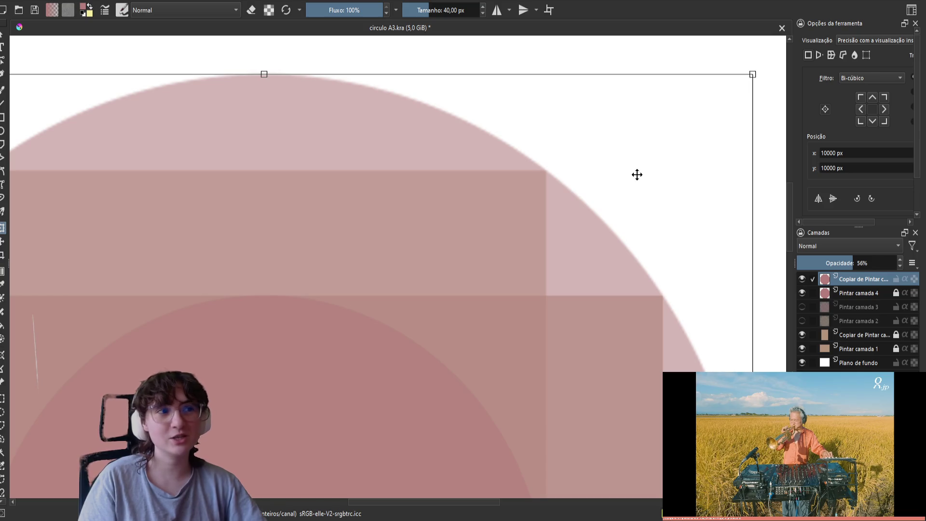
pyautogui.press('Return')
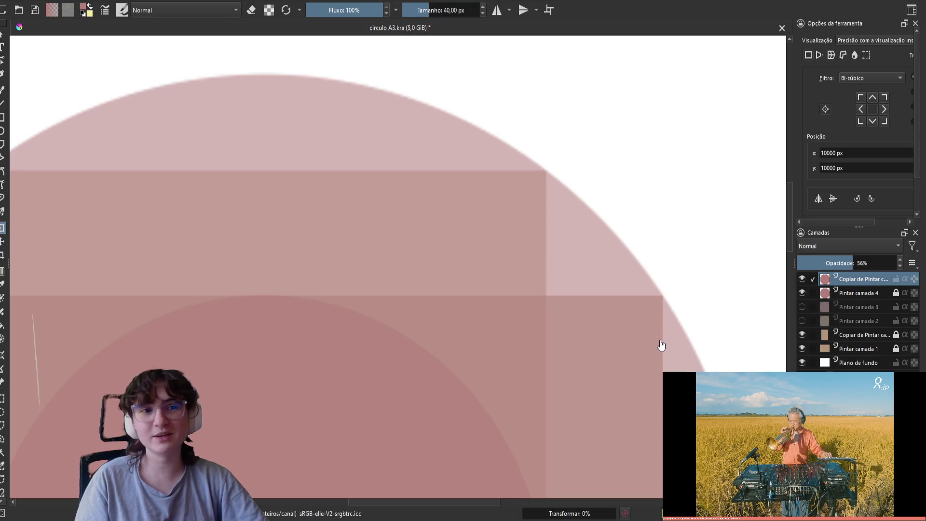
# Shrink the circle copy slightly further, apply the final size, and save circulo A3.kra.
pyautogui.scroll(-4, 624, 325)
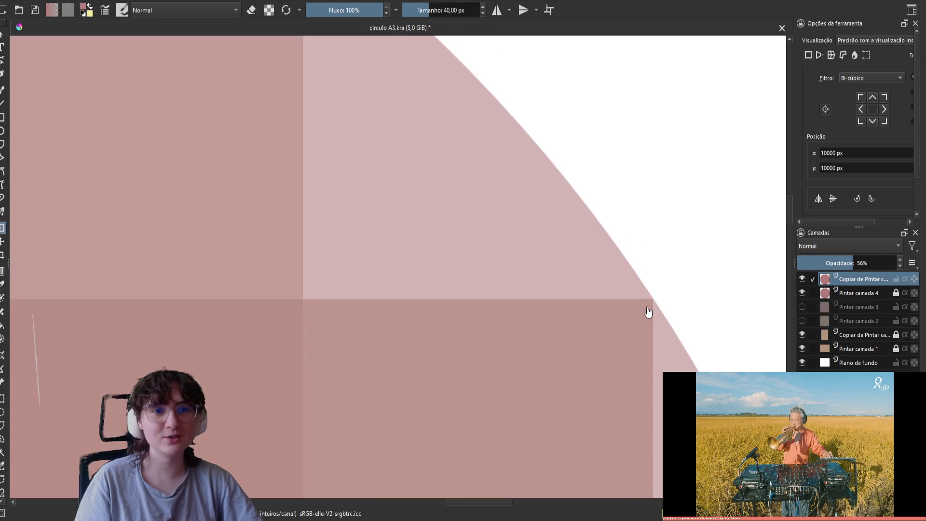
pyautogui.scroll(4, 717, 126)
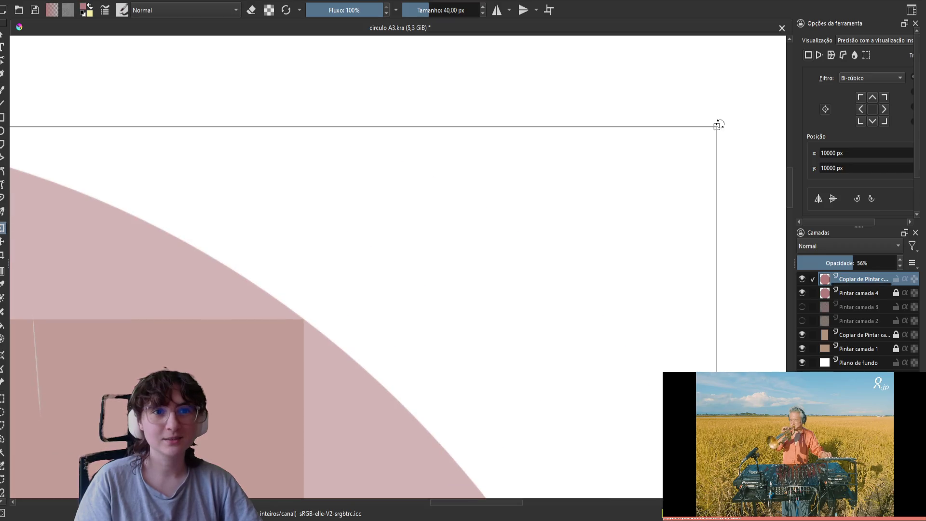
pyautogui.moveTo(504, 300)
pyautogui.mouseDown()
pyautogui.moveTo(552, 232)
pyautogui.moveTo(567, 172)
pyautogui.moveTo(548, 241)
pyautogui.moveTo(520, 273)
pyautogui.mouseUp()
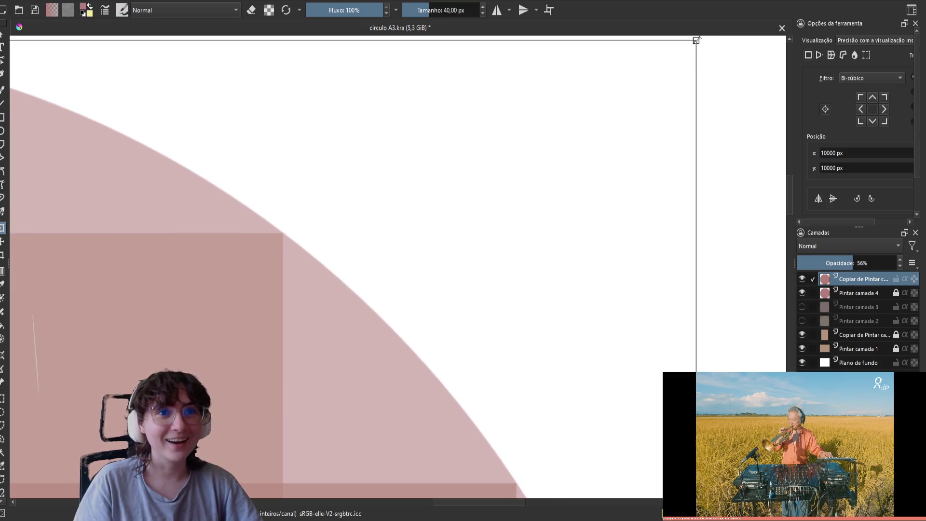
pyautogui.moveTo(697, 40); pyautogui.dragTo(697, 41)
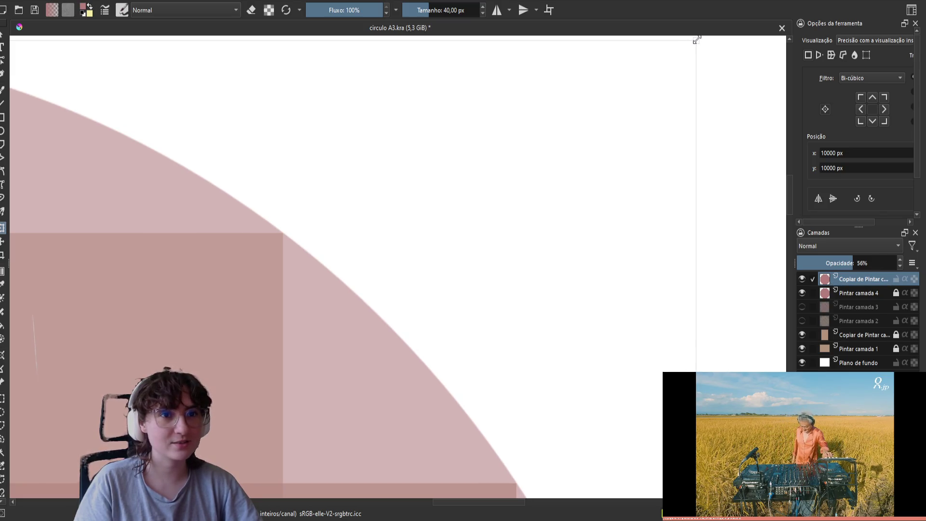
pyautogui.scroll(-5, 555, 183)
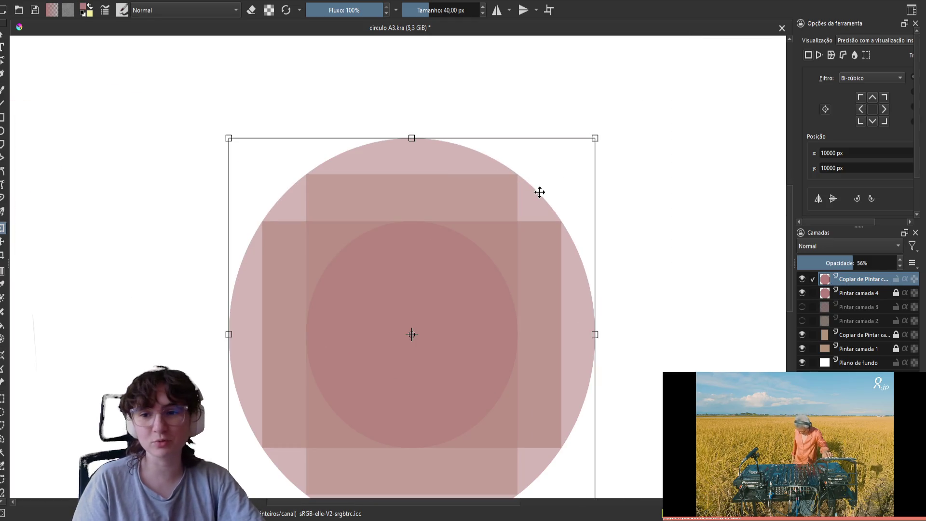
pyautogui.press('Return')
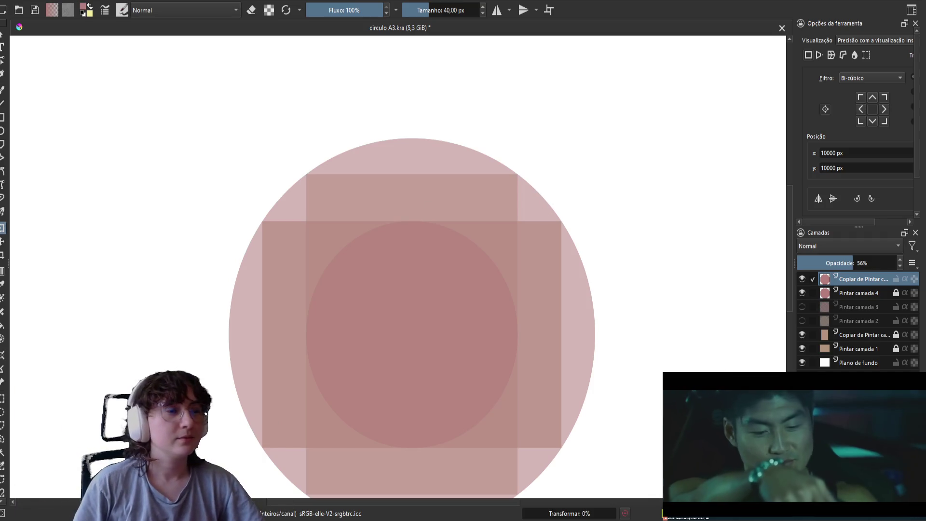
pyautogui.hotkey('ctrl', 's')
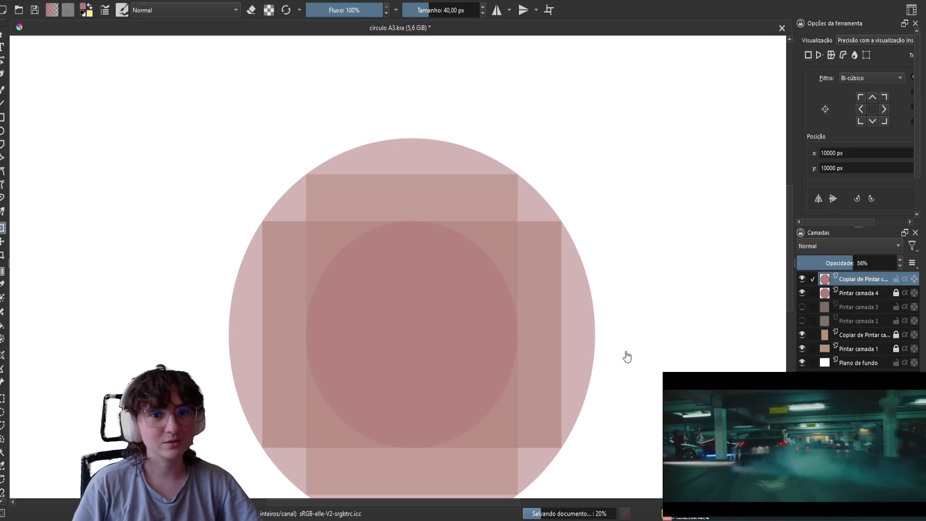
# Duplicate Pintar camada 4 and scale the copy up around the centre into a larger ring.
pyautogui.click(854, 294)
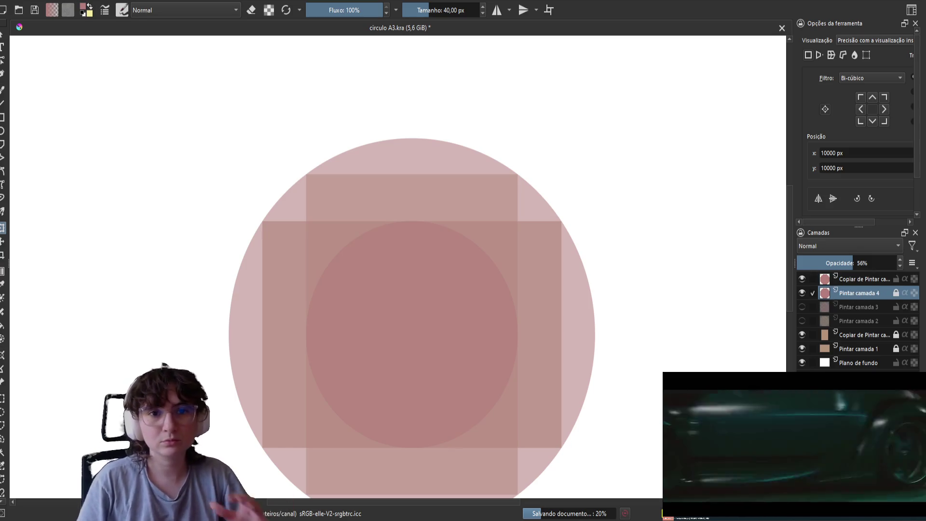
pyautogui.hotkey('ctrl', 'j')
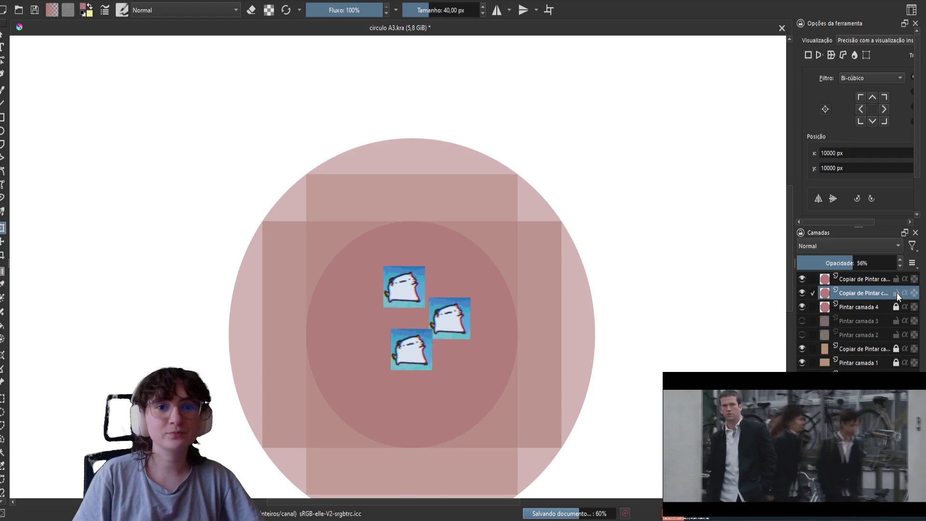
pyautogui.click(429, 367)
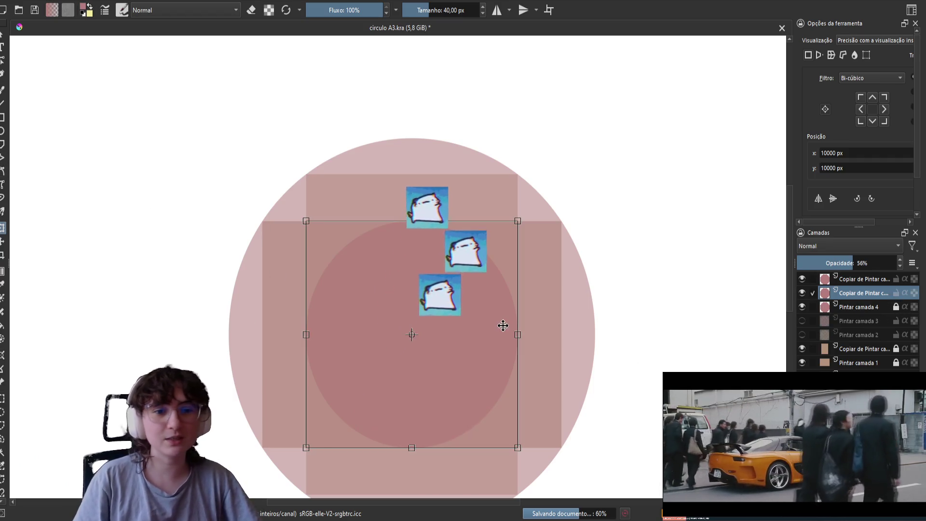
pyautogui.moveTo(518, 221); pyautogui.dragTo(562, 174)
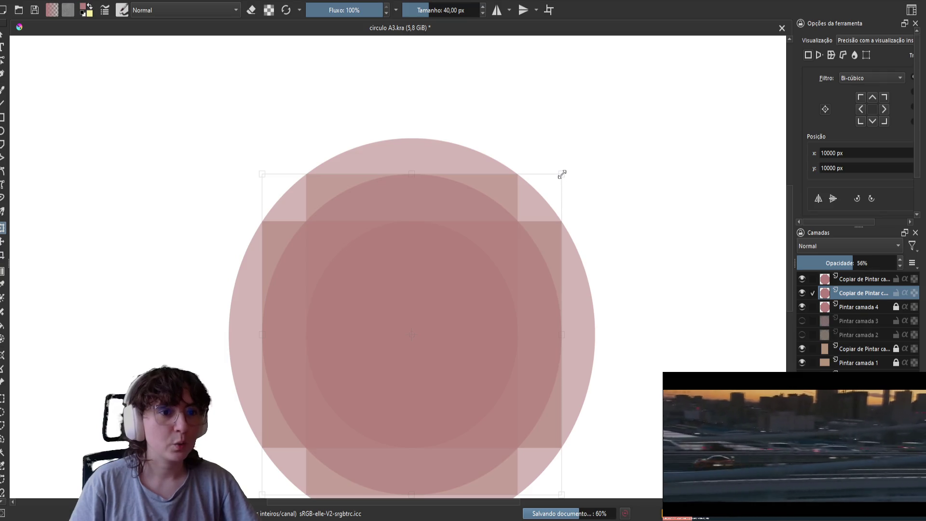
pyautogui.moveTo(562, 175); pyautogui.dragTo(562, 174)
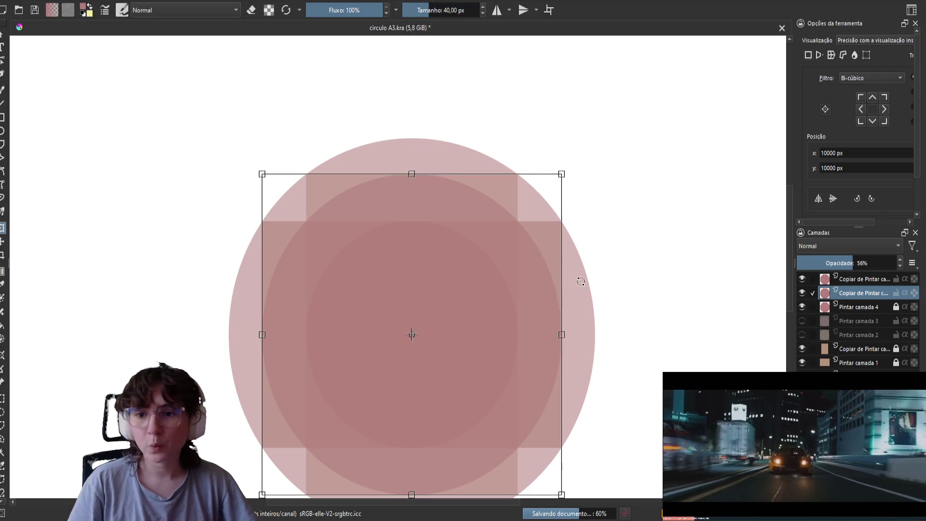
pyautogui.scroll(2, 579, 278)
pyautogui.scroll(3, 581, 256)
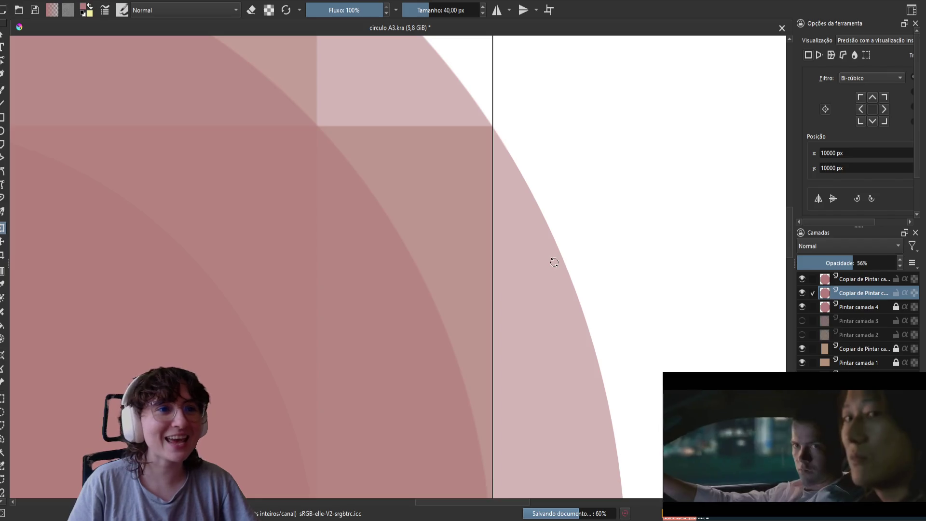
pyautogui.scroll(-2, 547, 265)
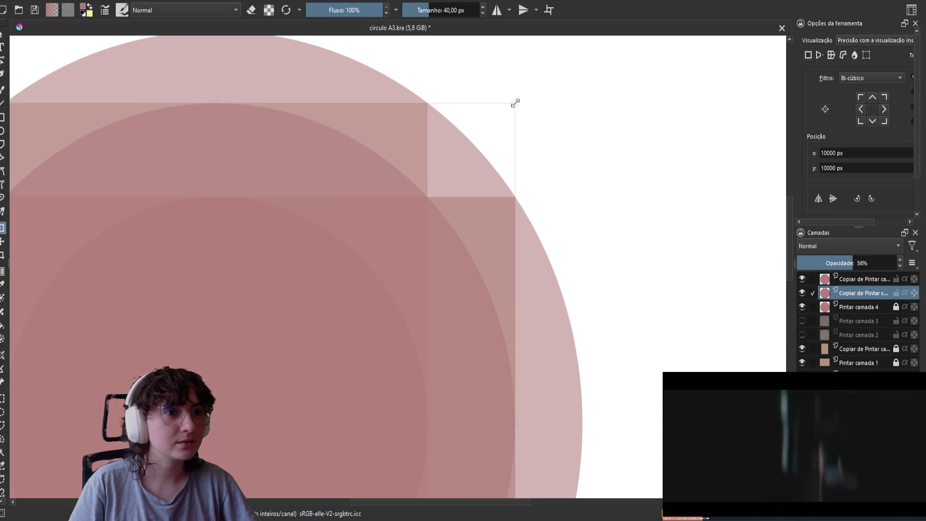
pyautogui.scroll(-4, 479, 216)
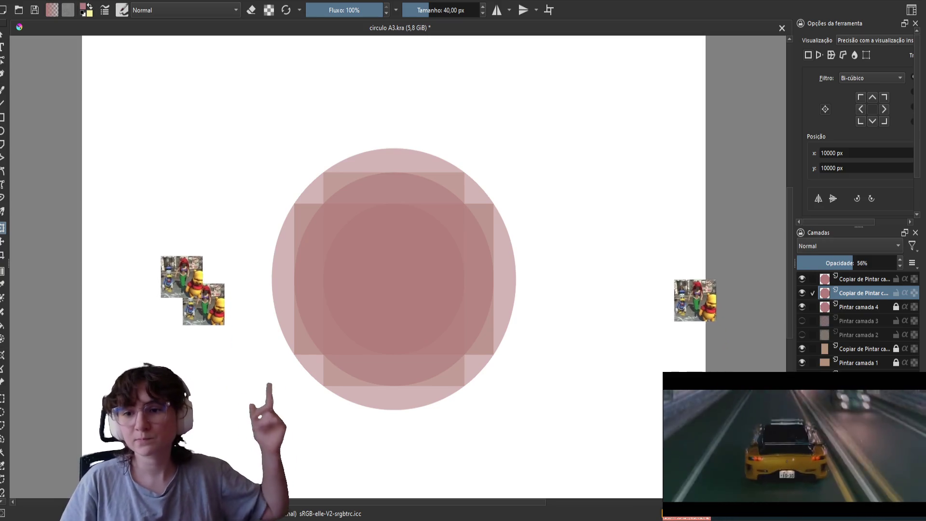
# Set the top circle copy layer to 38% opacity and save circulo A3.kra.
pyautogui.click(855, 307)
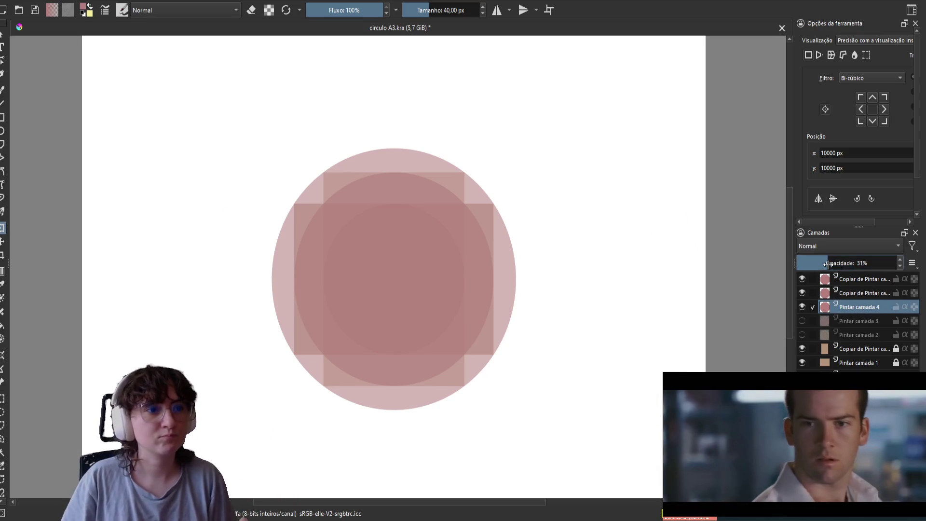
pyautogui.click(852, 294)
pyautogui.click(836, 258)
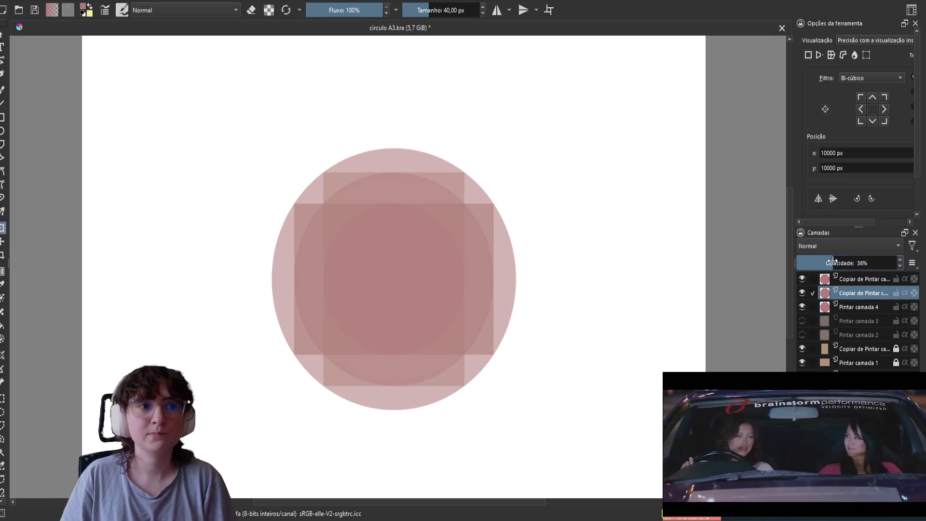
pyautogui.click(842, 281)
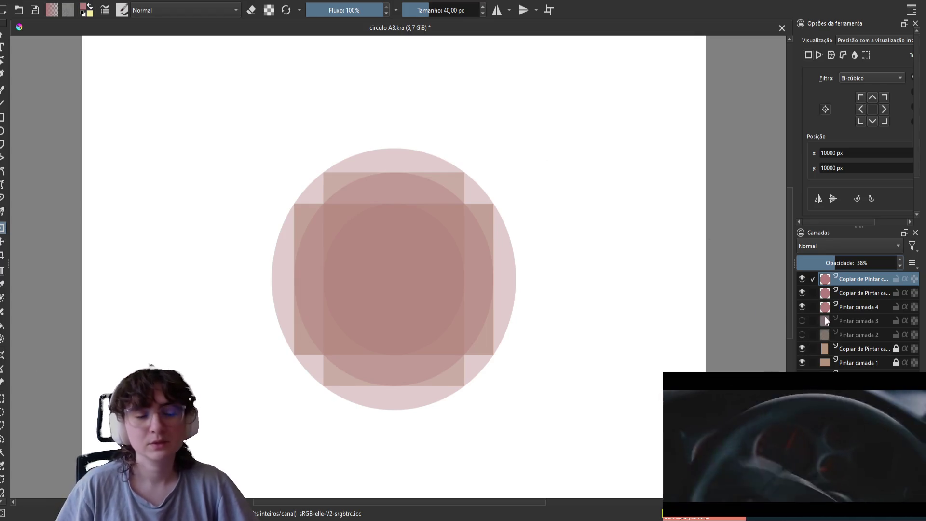
pyautogui.hotkey('ctrl', 's')
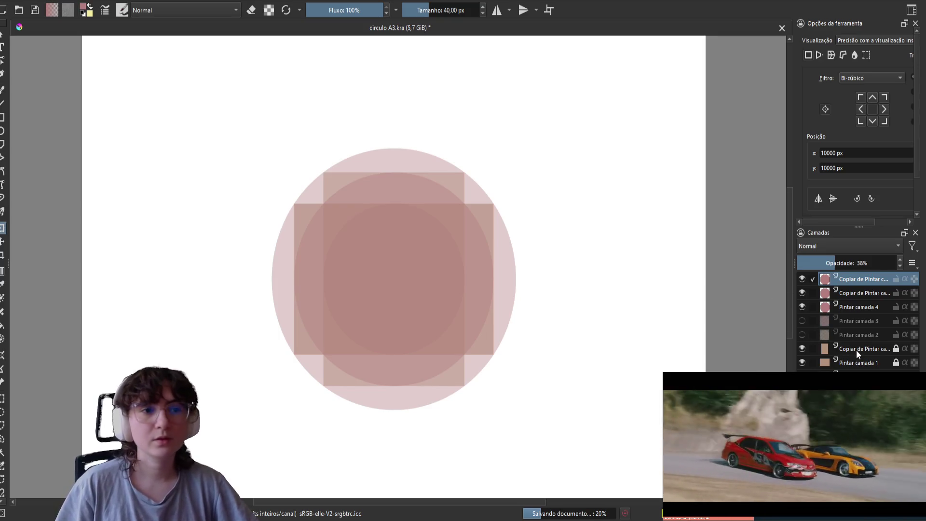
pyautogui.hotkey('ctrl', 's')
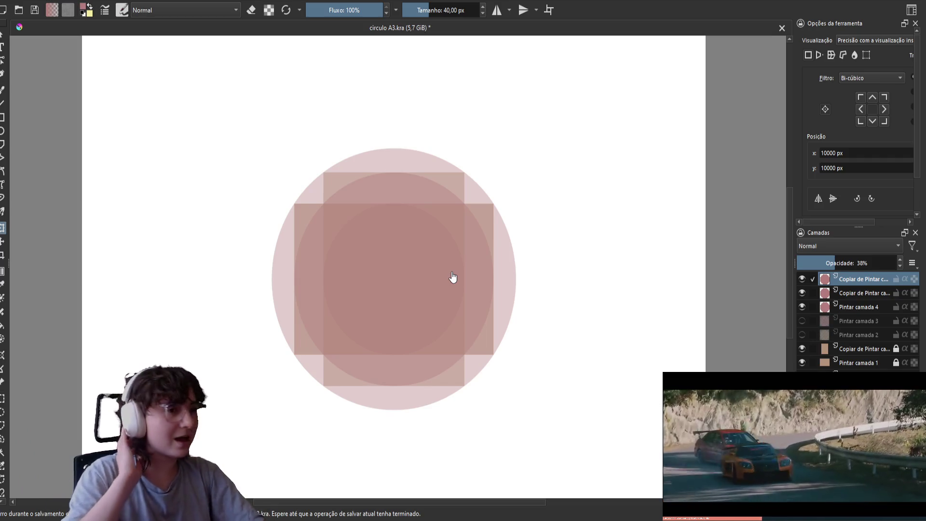
pyautogui.click(873, 307)
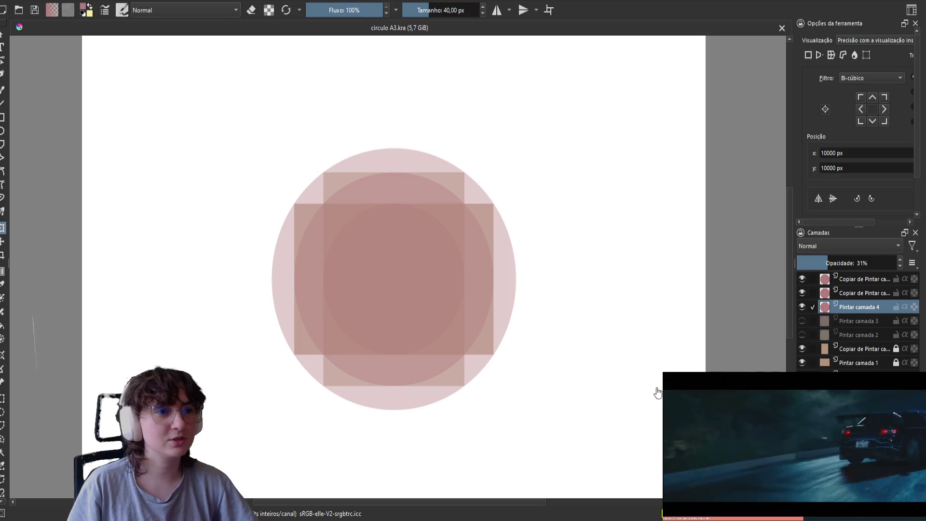
# Nudge the inner circle on Pintar camada 4 a few pixels to the left.
pyautogui.keyDown('ctrl'); pyautogui.scroll(2, 389, 196); pyautogui.keyUp('ctrl')
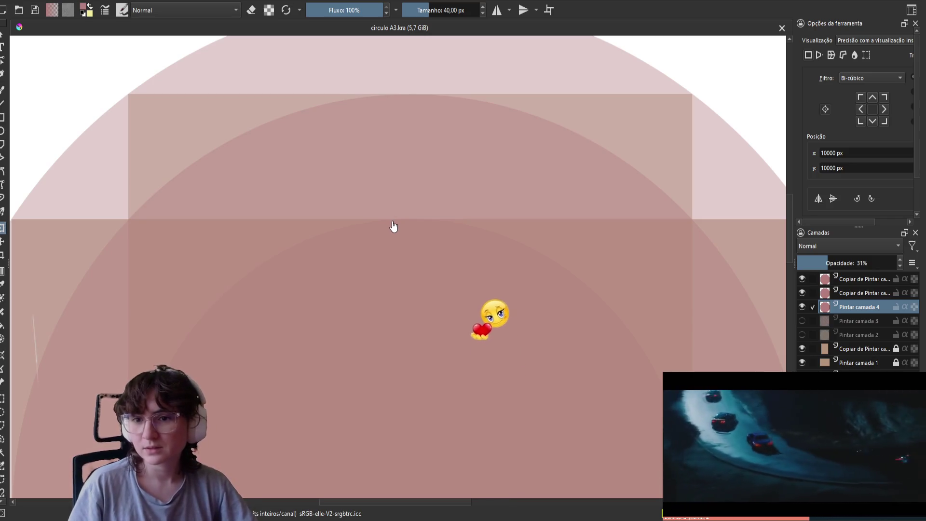
pyautogui.keyDown('ctrl'); pyautogui.scroll(-1, 555, 241); pyautogui.keyUp('ctrl')
pyautogui.keyDown('ctrl'); pyautogui.scroll(4, 579, 246); pyautogui.keyUp('ctrl')
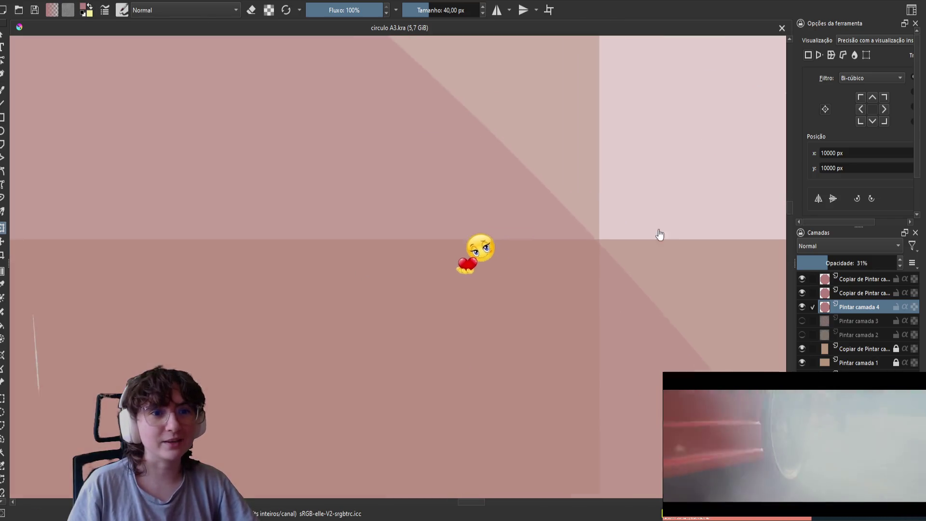
pyautogui.keyDown('ctrl'); pyautogui.scroll(-4, 579, 256); pyautogui.keyUp('ctrl')
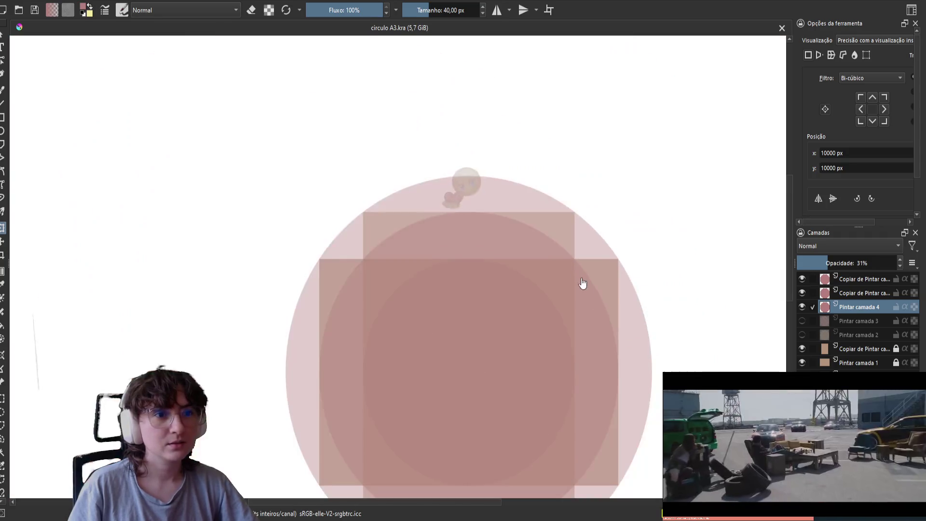
pyautogui.keyDown('ctrl'); pyautogui.scroll(6, 583, 281); pyautogui.keyUp('ctrl')
pyautogui.moveTo(548, 294); pyautogui.dragTo(546, 287)
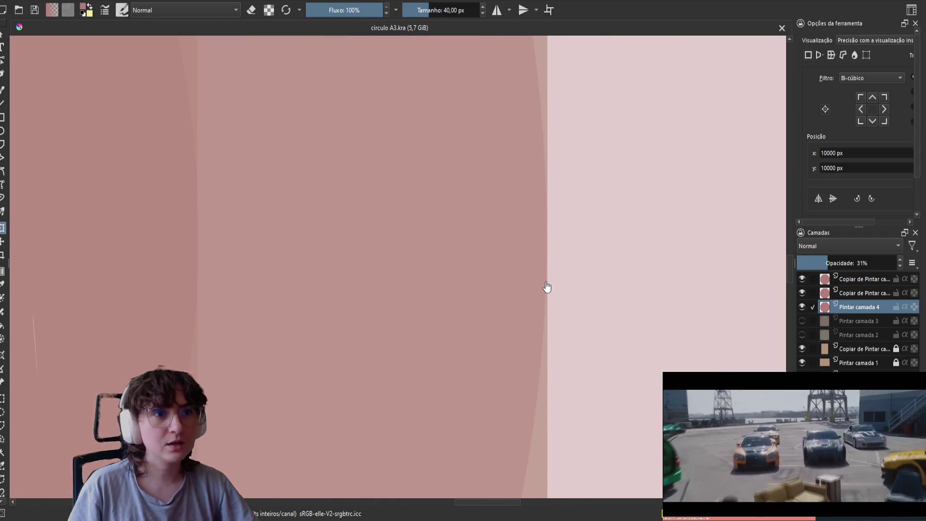
pyautogui.keyDown('ctrl'); pyautogui.scroll(-6, 533, 290); pyautogui.keyUp('ctrl')
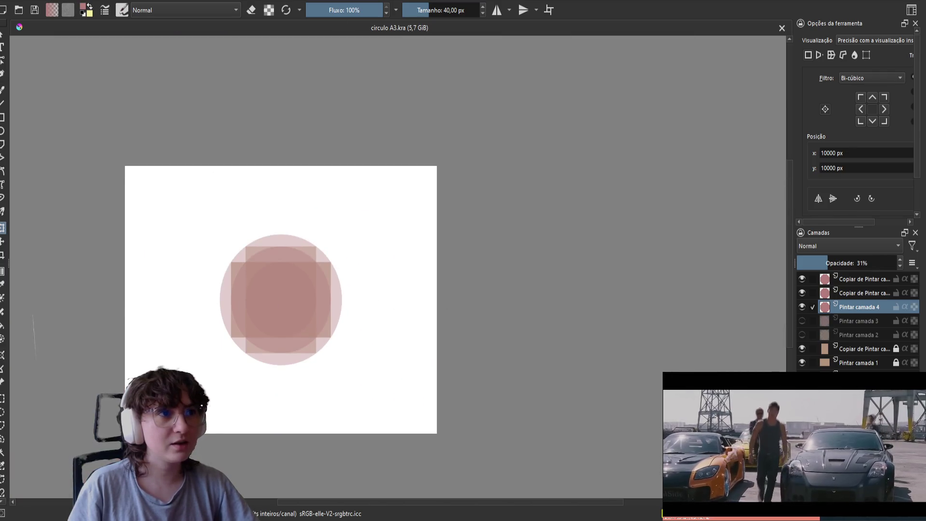
pyautogui.moveTo(285, 347); pyautogui.dragTo(511, 339)
pyautogui.keyDown('ctrl'); pyautogui.scroll(6, 503, 352); pyautogui.keyUp('ctrl')
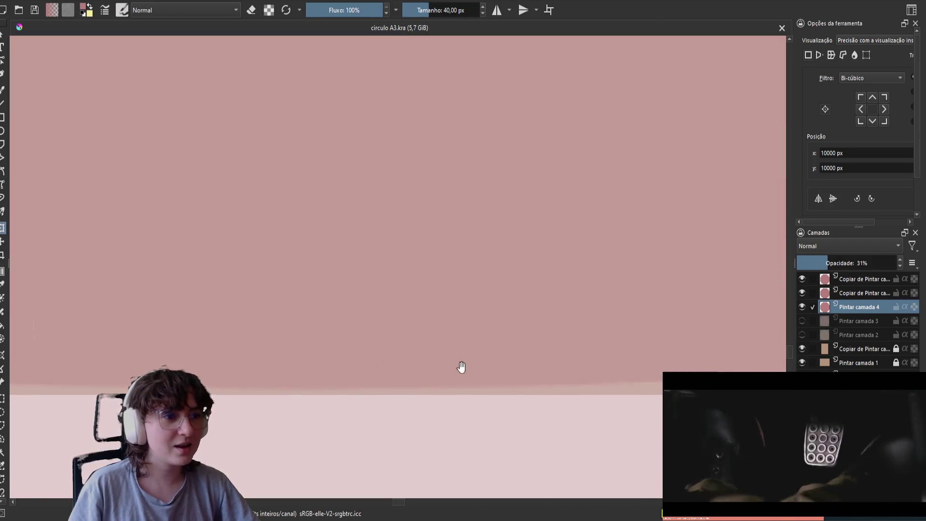
pyautogui.keyDown('ctrl'); pyautogui.scroll(-3, 509, 321); pyautogui.keyUp('ctrl')
pyautogui.keyDown('ctrl'); pyautogui.scroll(-3, 509, 322); pyautogui.keyUp('ctrl')
pyautogui.click(857, 293)
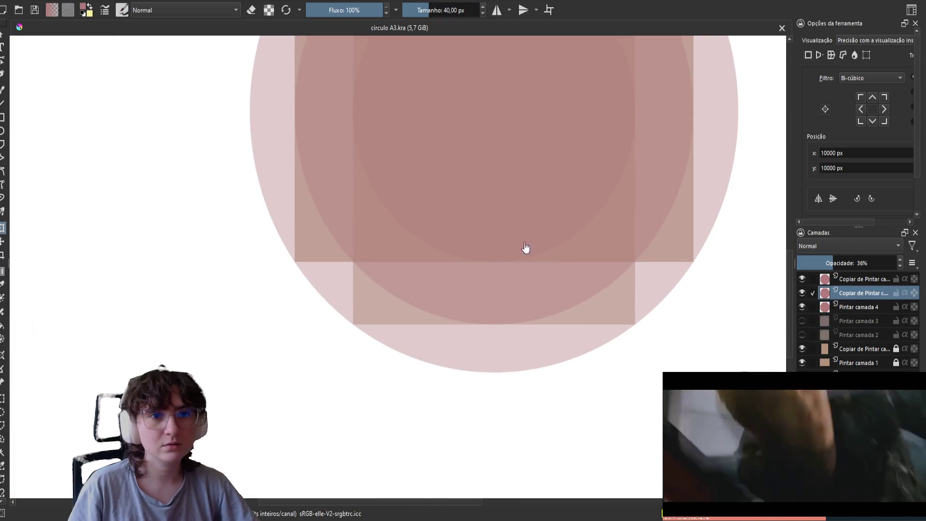
# Stretch the 36%-opacity middle circle copy's bottom edge slightly downward and apply the transform.
pyautogui.keyDown('ctrl'); pyautogui.scroll(2, 708, 324); pyautogui.keyUp('ctrl')
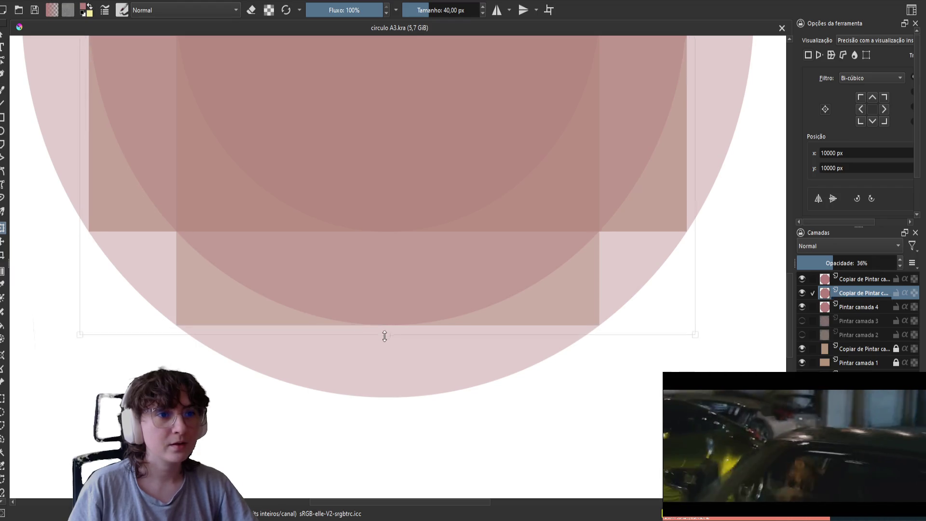
pyautogui.keyDown('ctrl'); pyautogui.scroll(3, 382, 328); pyautogui.keyUp('ctrl')
pyautogui.keyDown('ctrl'); pyautogui.scroll(2, 381, 329); pyautogui.keyUp('ctrl')
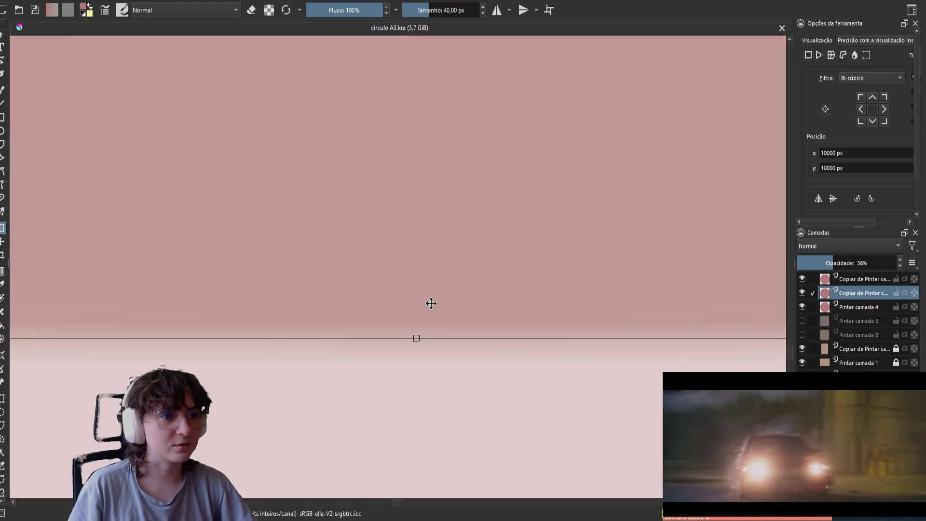
pyautogui.moveTo(430, 326); pyautogui.dragTo(418, 374)
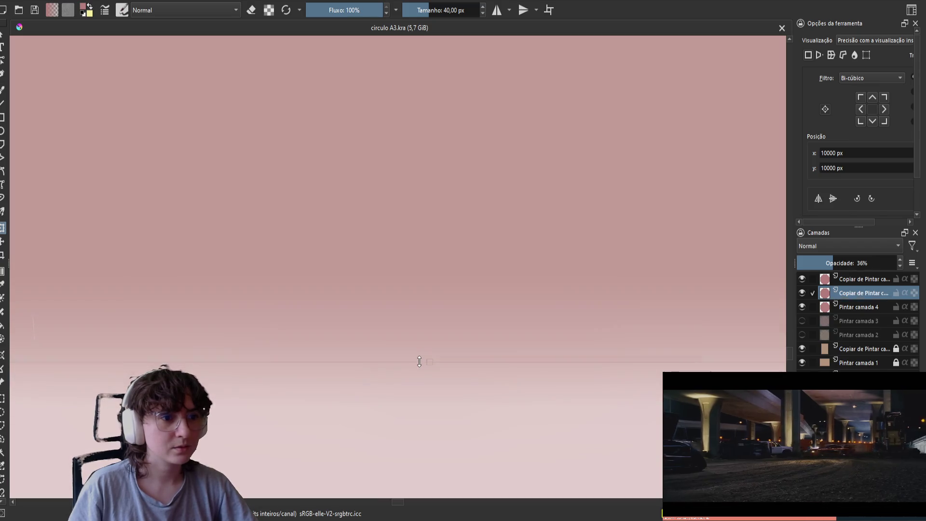
pyautogui.press('Return')
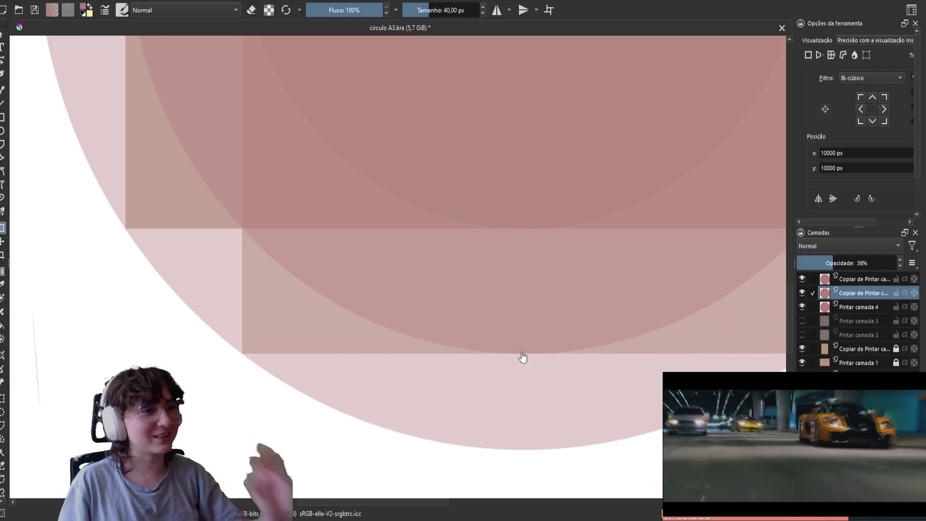
# Save circulo A3.kra with the middle circle's transform and zoom out to the whole canvas.
pyautogui.scroll(-5, 523, 359)
pyautogui.scroll(5, 396, 294)
pyautogui.scroll(3, 577, 457)
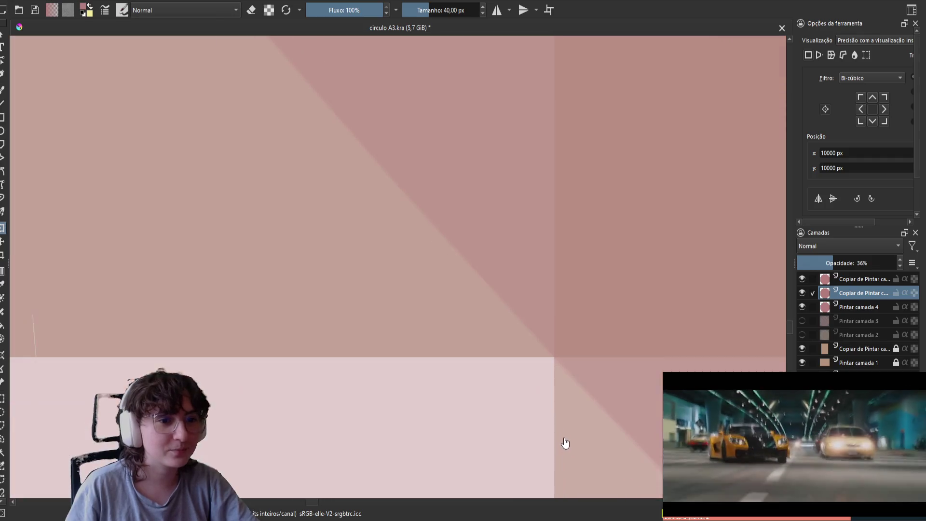
pyautogui.scroll(2, 551, 376)
pyautogui.scroll(3, 559, 337)
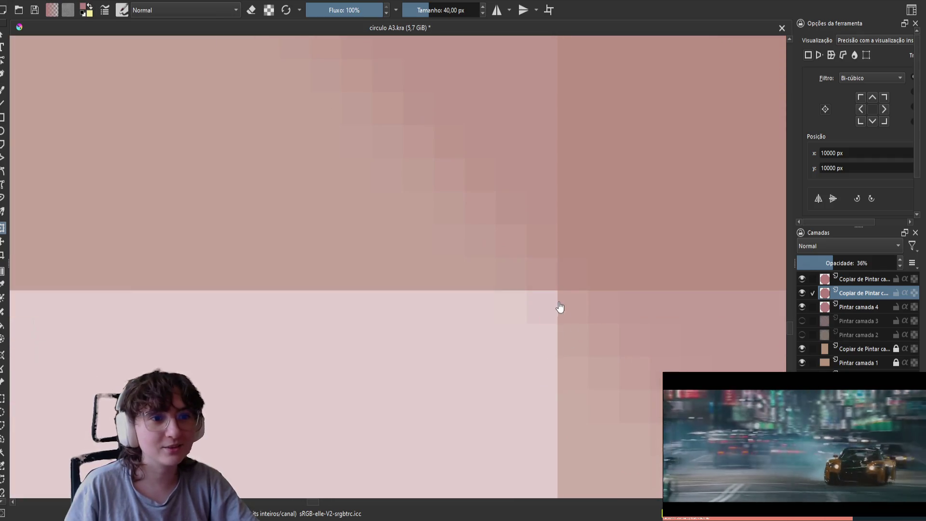
pyautogui.scroll(-5, 557, 297)
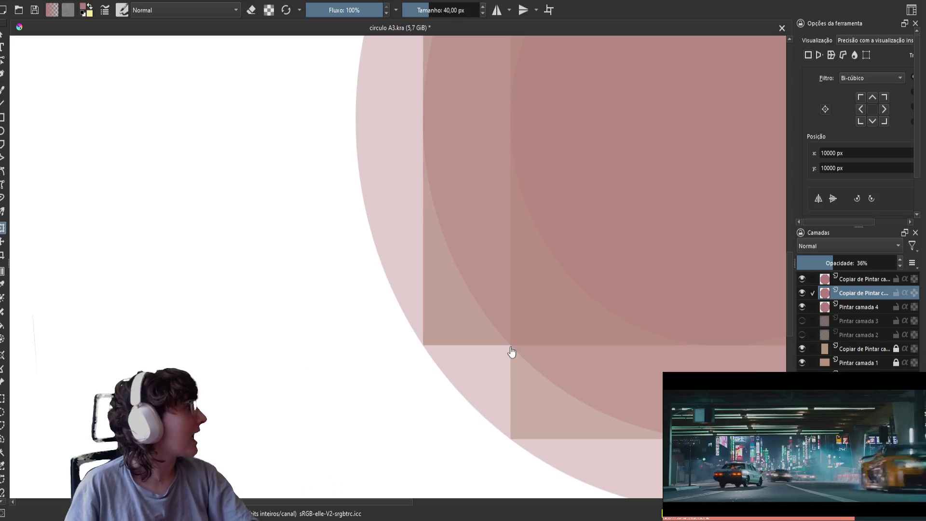
pyautogui.hotkey('ctrl', 's')
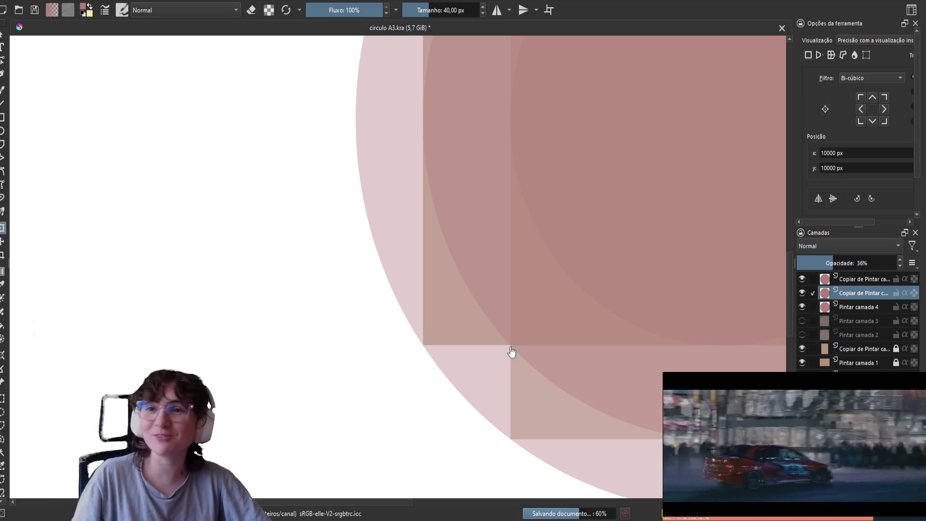
pyautogui.hotkey('ctrl', 's')
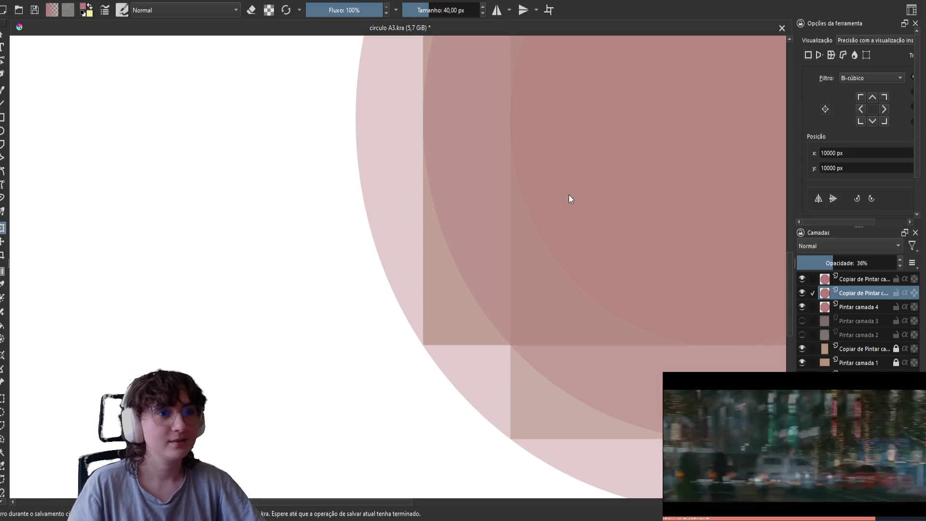
pyautogui.scroll(-5, 587, 276)
pyautogui.scroll(1, 620, 265)
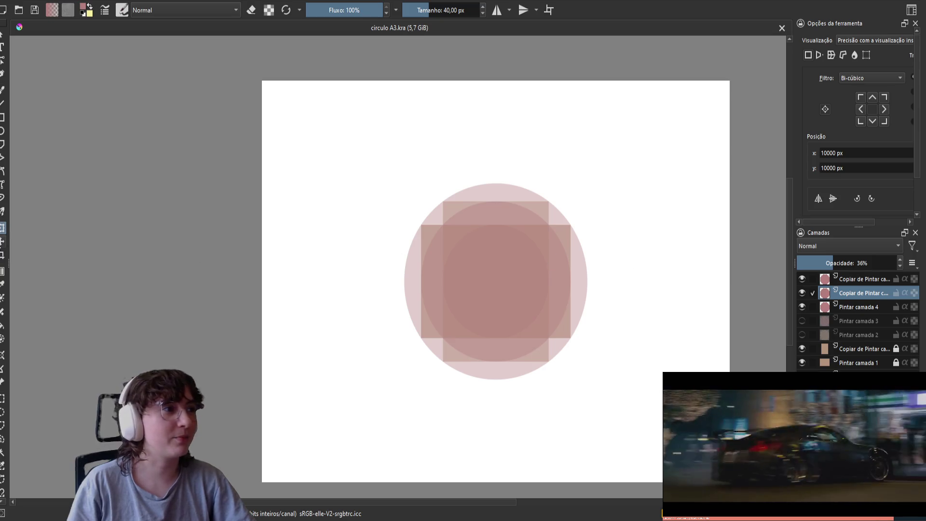
# Select the top 'Copiar de Pintar camada' circle layer and zoom in on its edge near a square corner.
pyautogui.click(870, 279)
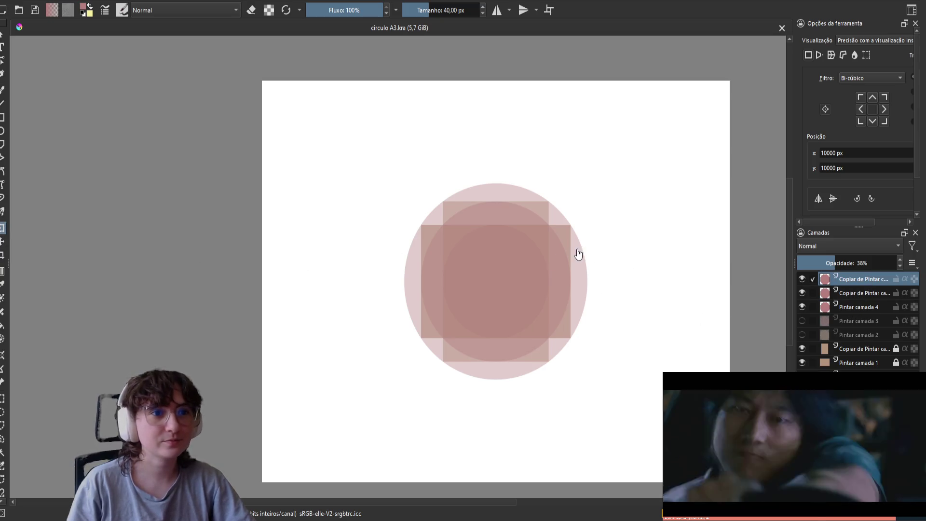
pyautogui.scroll(6, 575, 253)
pyautogui.scroll(1, 639, 410)
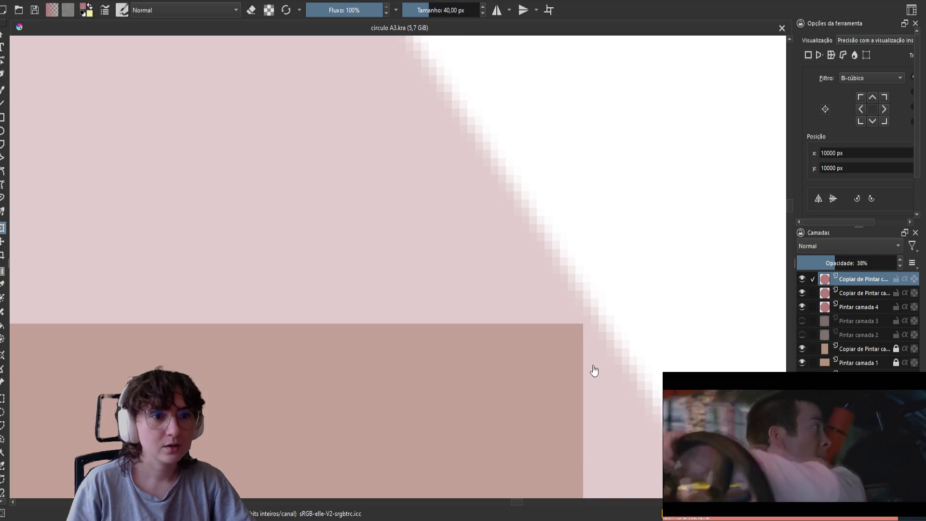
pyautogui.scroll(-5, 593, 372)
pyautogui.scroll(6, 473, 209)
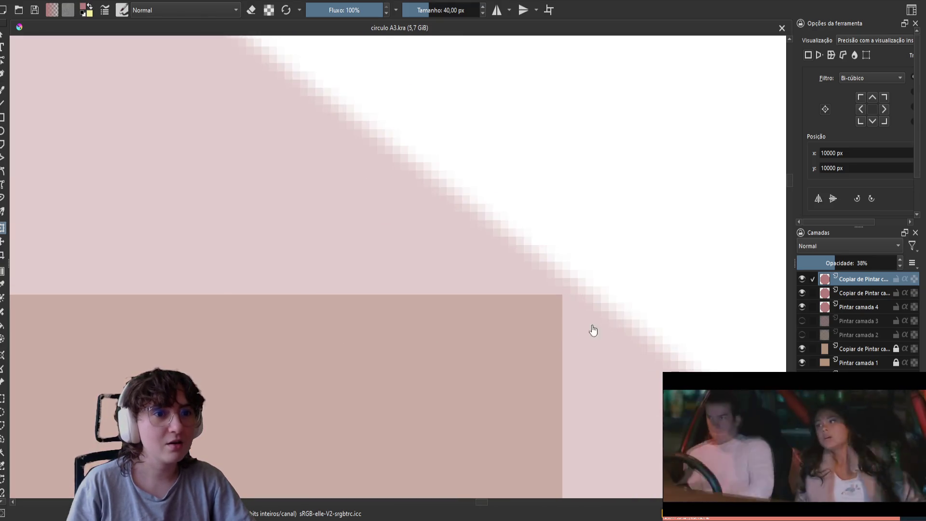
pyautogui.scroll(-2, 578, 312)
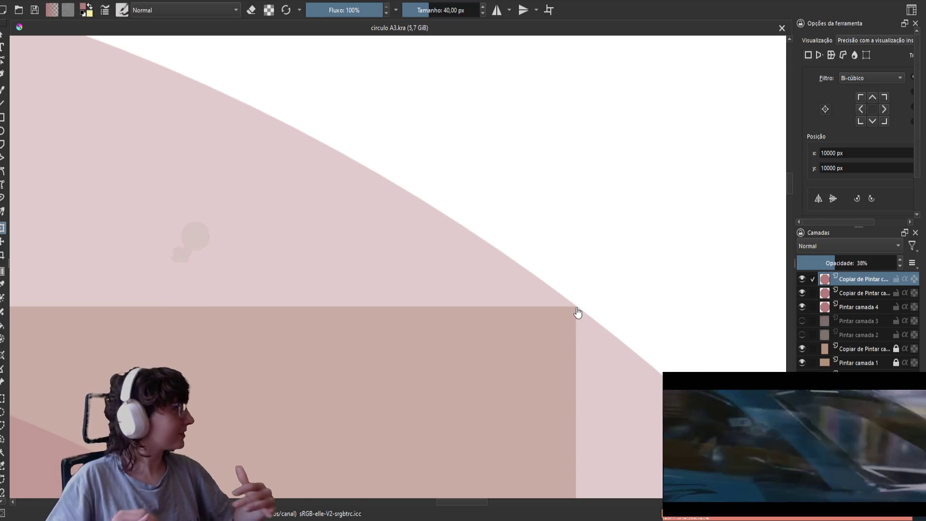
pyautogui.scroll(-5, 578, 312)
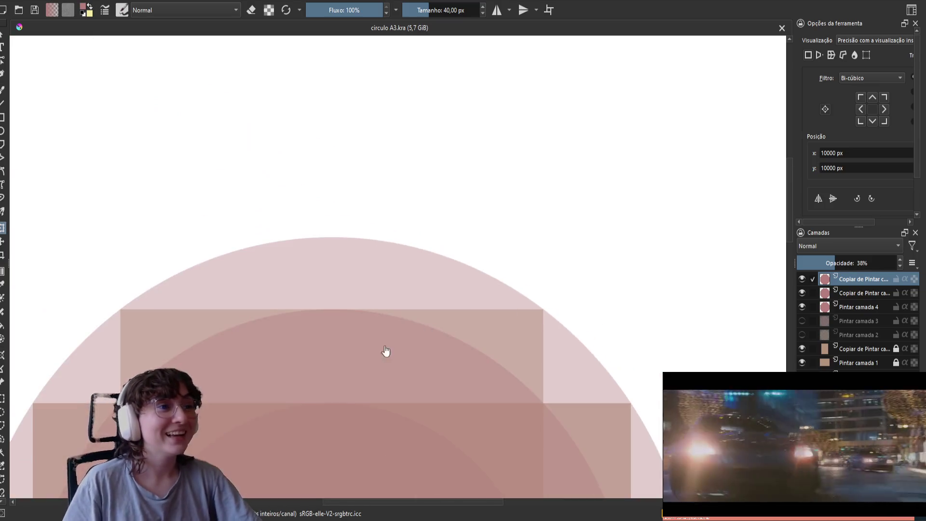
pyautogui.scroll(3, 73, 273)
pyautogui.scroll(2, 114, 128)
pyautogui.scroll(2, 109, 135)
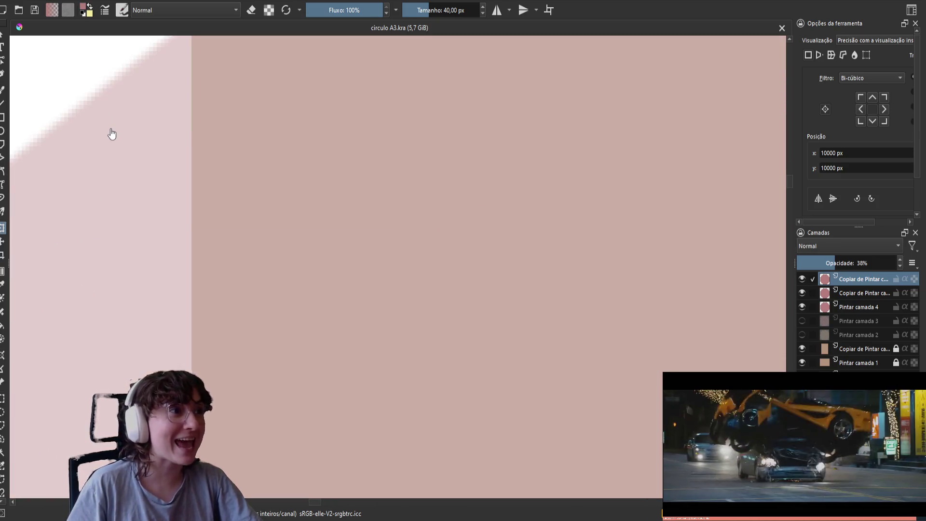
pyautogui.moveTo(249, 161); pyautogui.dragTo(413, 403)
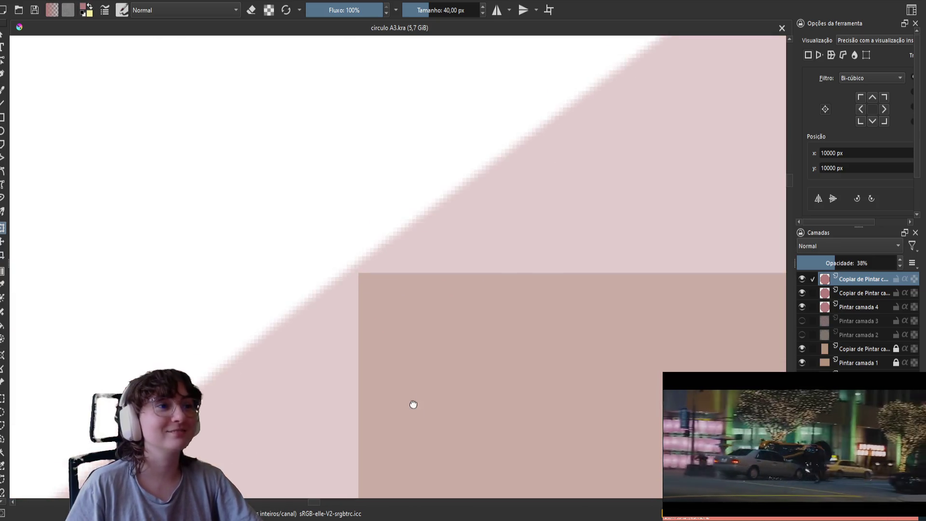
pyautogui.scroll(3, 335, 264)
pyautogui.scroll(-2, 538, 327)
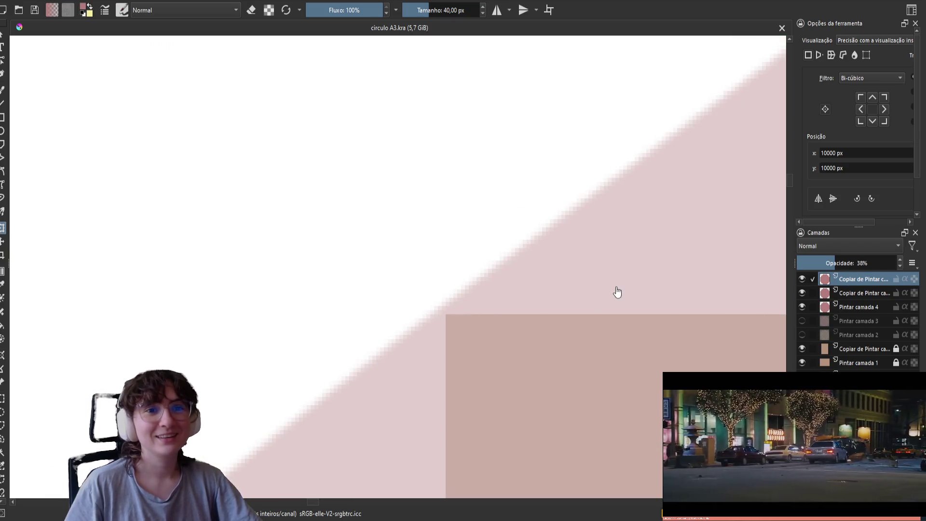
pyautogui.scroll(-5, 617, 286)
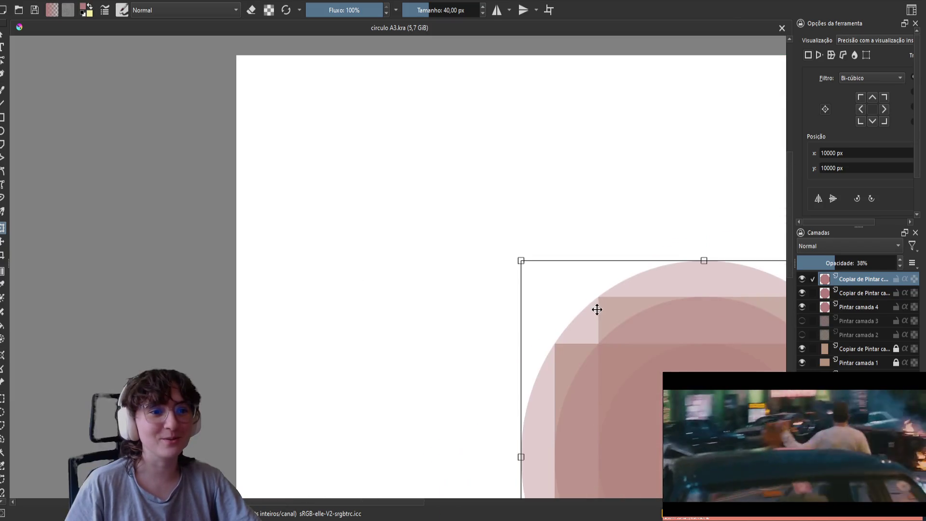
# Widen the top 38%-opacity circle copy horizontally to the right, apply, and check its soft edge.
pyautogui.moveTo(525, 422)
pyautogui.mouseDown()
pyautogui.moveTo(536, 259)
pyautogui.moveTo(517, 329)
pyautogui.moveTo(514, 310)
pyautogui.mouseUp()
pyautogui.scroll(3, 533, 246)
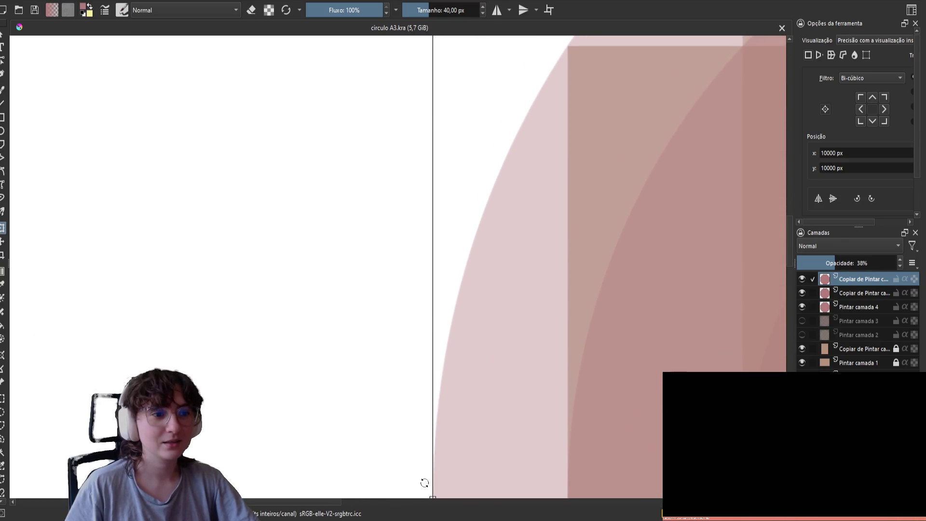
pyautogui.scroll(5, 437, 367)
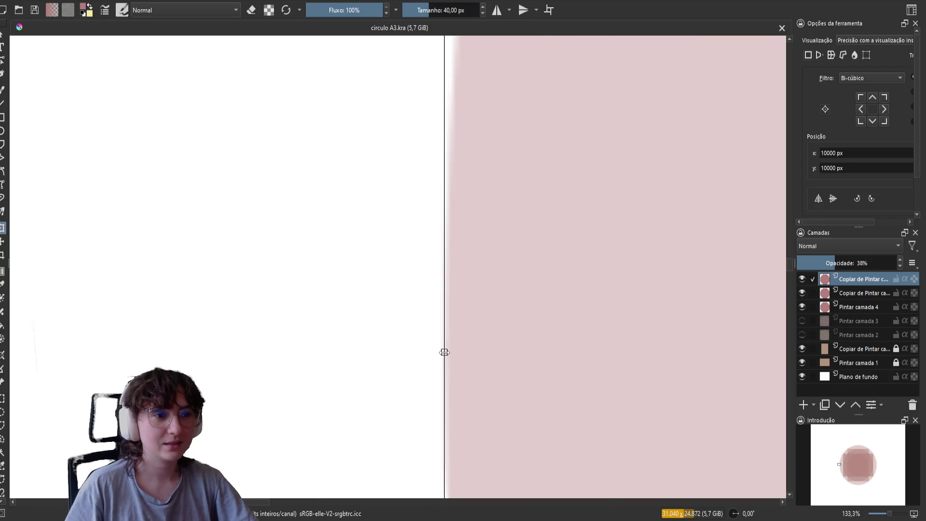
pyautogui.scroll(4, 446, 353)
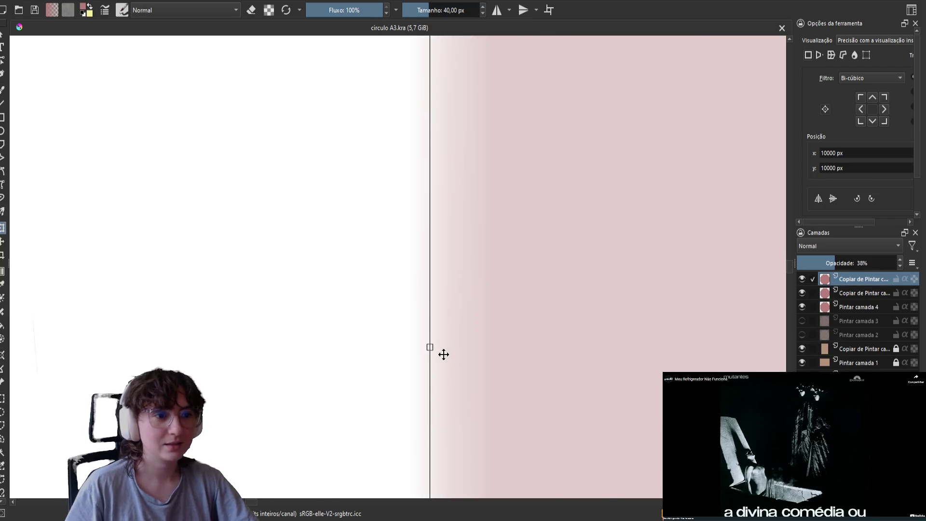
pyautogui.moveTo(446, 323); pyautogui.dragTo(485, 317)
pyautogui.press('Return')
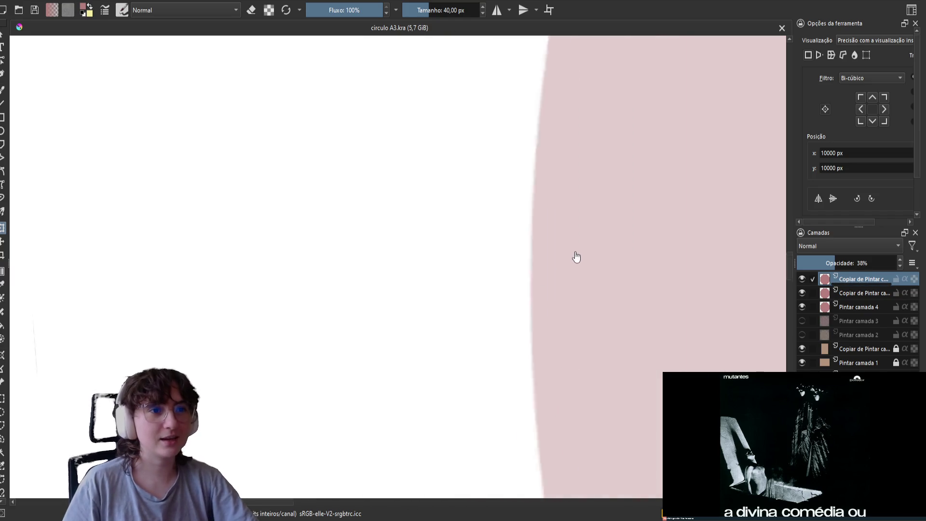
pyautogui.scroll(-3, 575, 256)
pyautogui.scroll(-2, 517, 314)
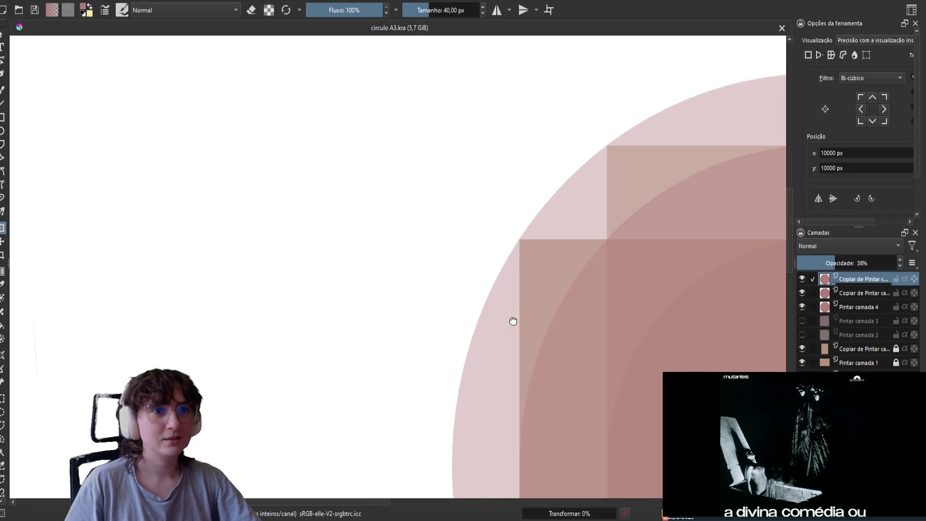
pyautogui.scroll(5, 508, 250)
pyautogui.scroll(3, 720, 306)
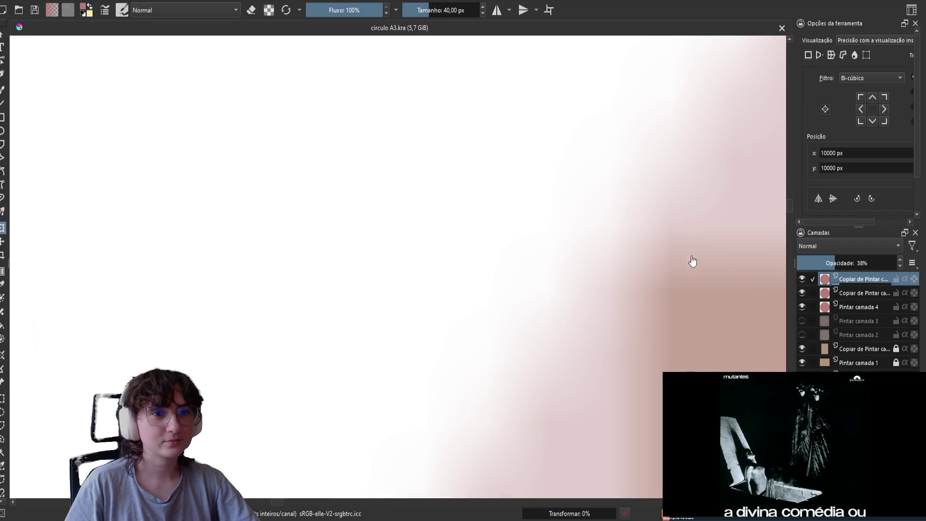
pyautogui.moveTo(685, 267)
pyautogui.mouseDown()
pyautogui.moveTo(652, 298)
pyautogui.moveTo(561, 302)
pyautogui.mouseUp()
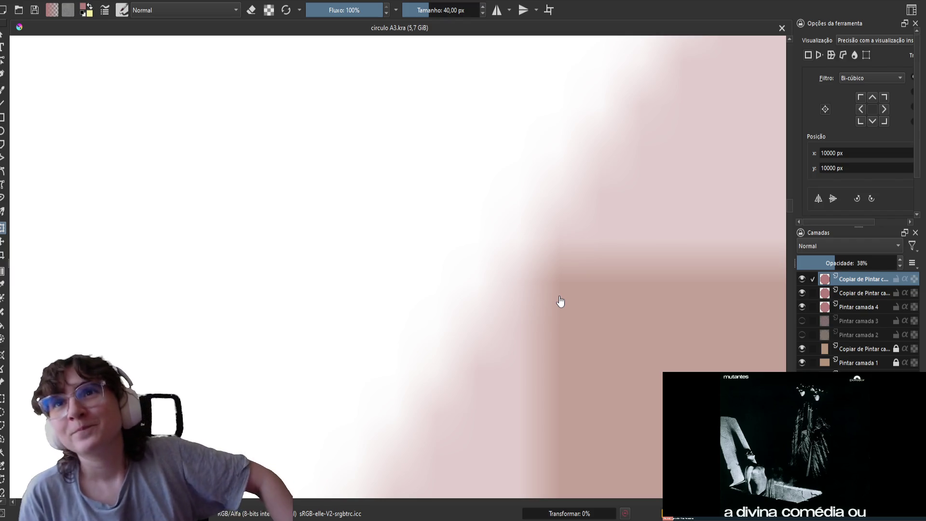
pyautogui.scroll(-3, 561, 302)
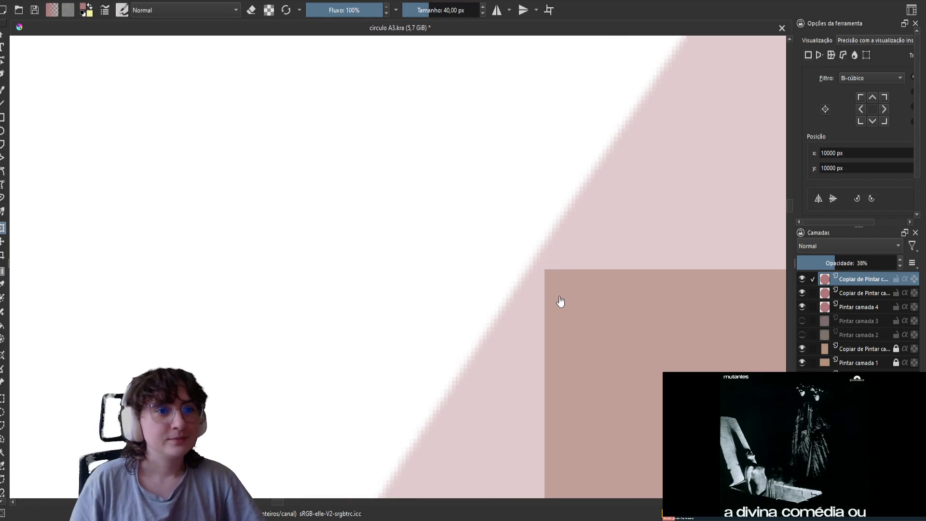
pyautogui.scroll(-2, 738, 184)
pyautogui.scroll(-2, 519, 207)
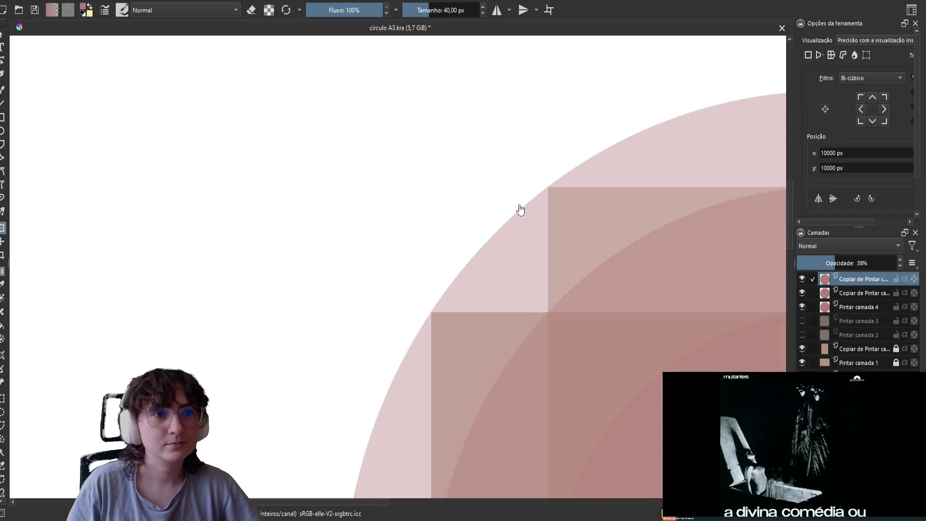
pyautogui.scroll(3, 498, 268)
pyautogui.scroll(-4, 498, 268)
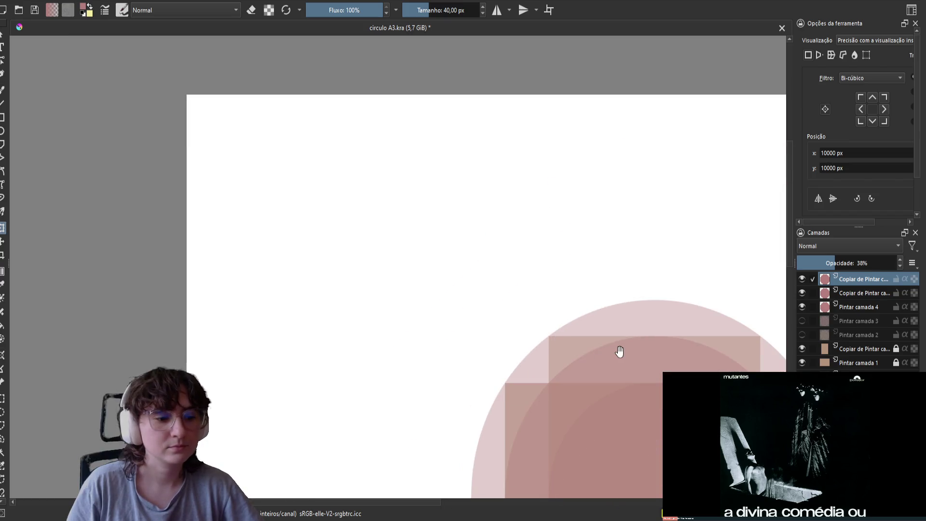
pyautogui.scroll(1, 618, 351)
# Shift the top circle copy slightly right and down, enlarge it toward the top-left, and apply.
pyautogui.hotkey('ctrl', 't')
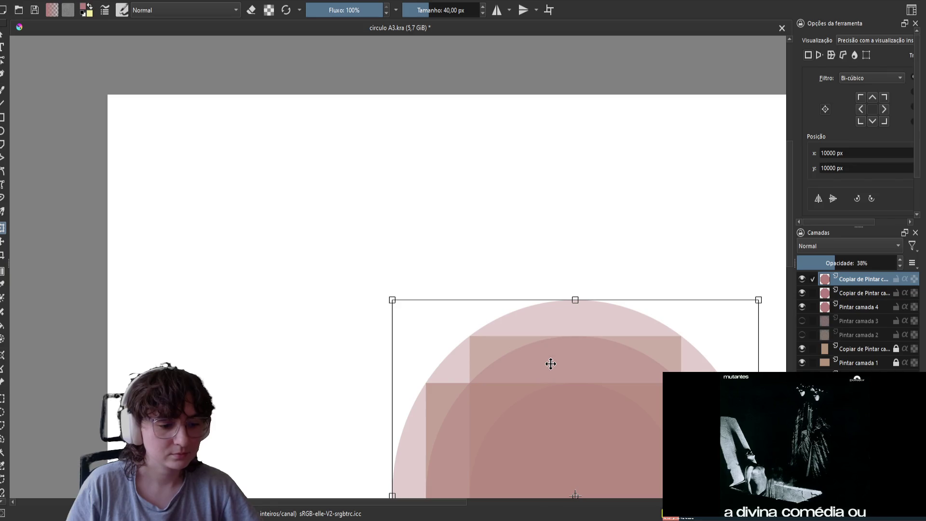
pyautogui.scroll(4, 557, 348)
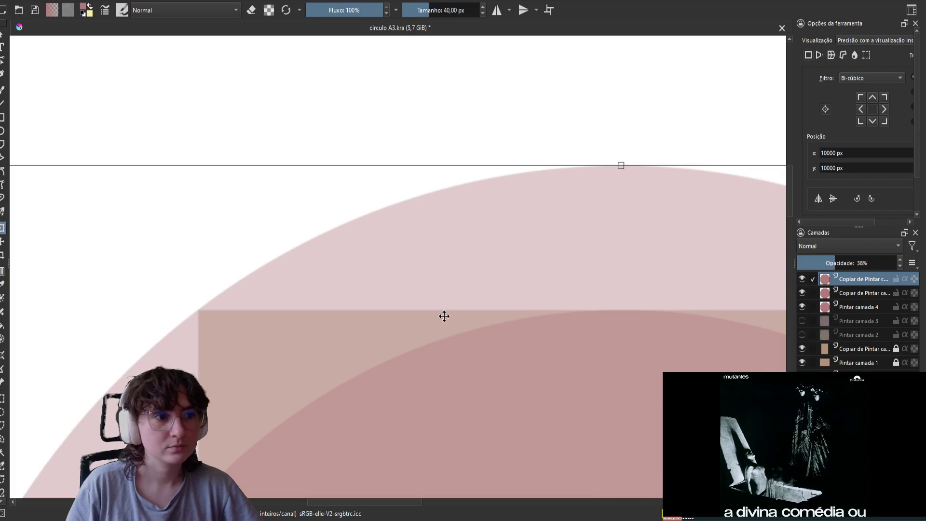
pyautogui.moveTo(255, 326); pyautogui.dragTo(575, 342)
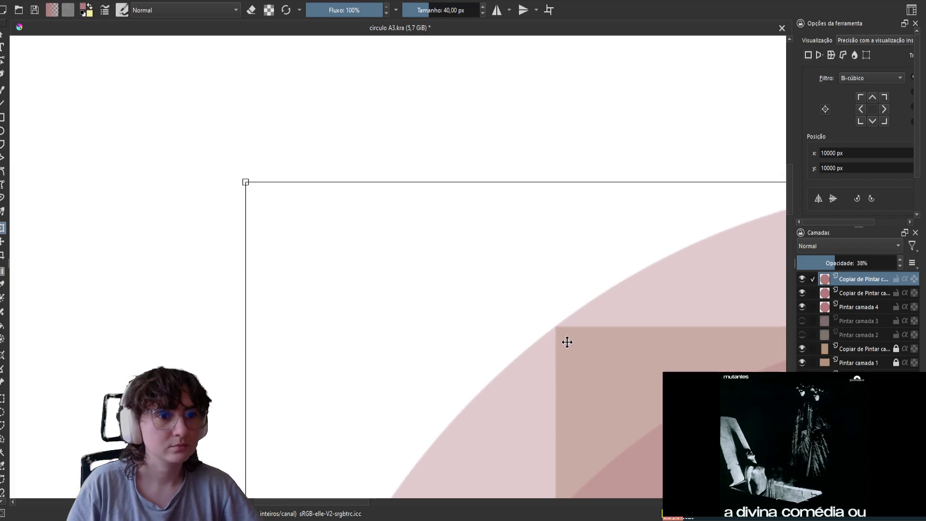
pyautogui.scroll(1, 523, 337)
pyautogui.moveTo(460, 322); pyautogui.dragTo(490, 352)
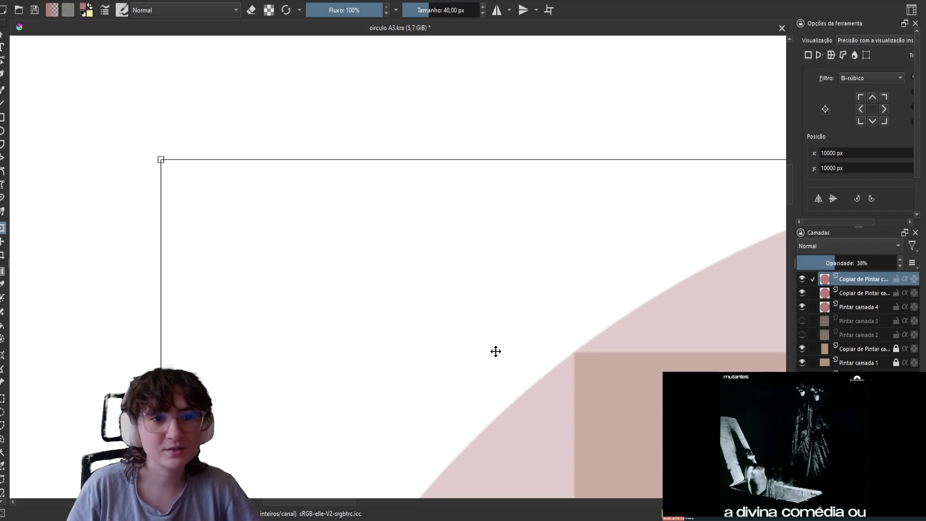
pyautogui.moveTo(160, 160); pyautogui.dragTo(159, 164)
pyautogui.press('Return')
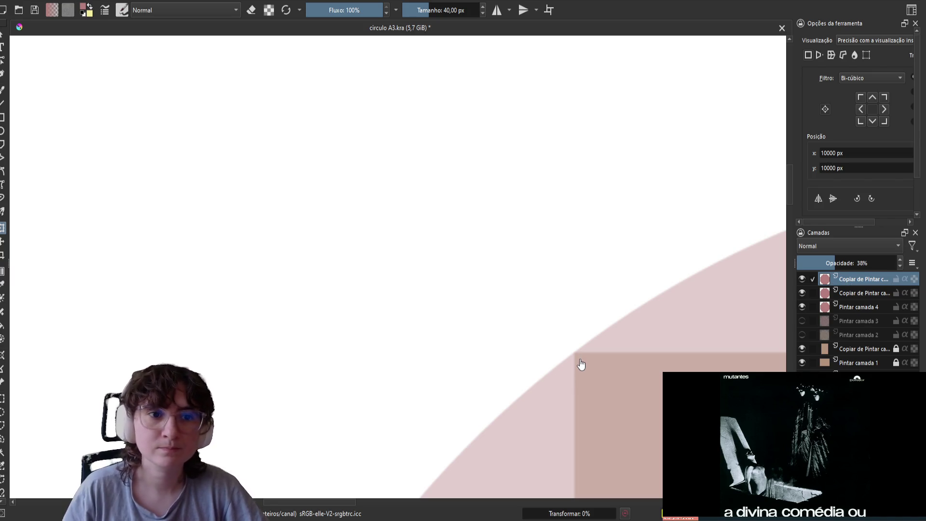
# Move the top circle copy back up and to the left and apply the transform.
pyautogui.moveTo(581, 365); pyautogui.dragTo(518, 298)
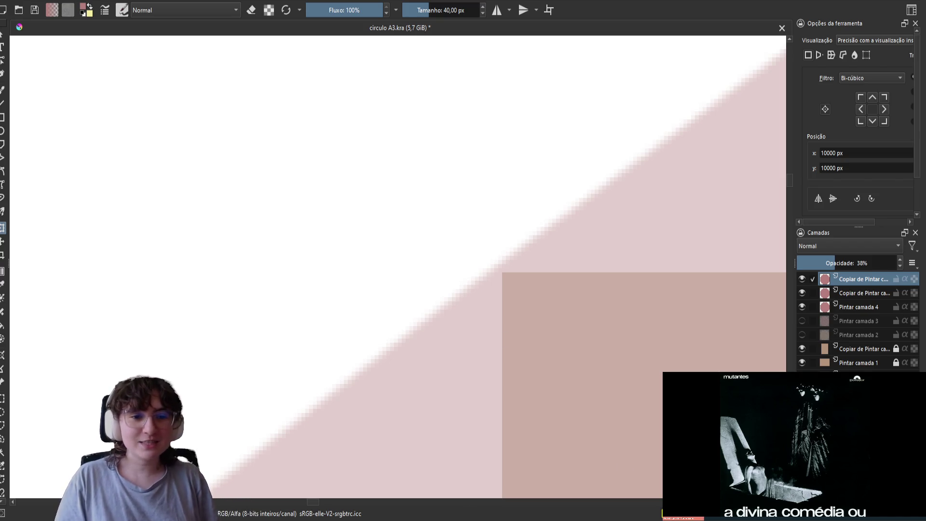
pyautogui.moveTo(535, 270); pyautogui.dragTo(473, 287)
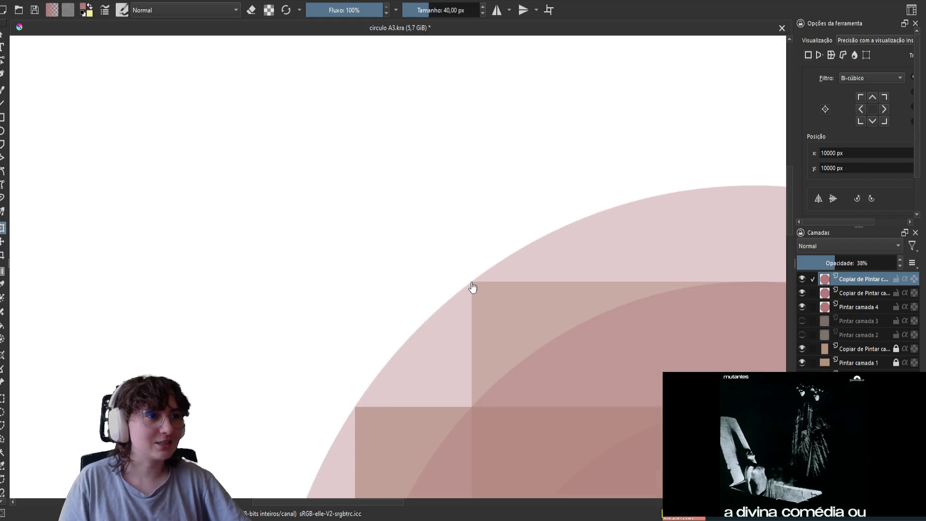
pyautogui.scroll(-5, 472, 288)
pyautogui.scroll(10, 646, 270)
pyautogui.scroll(2, 239, 427)
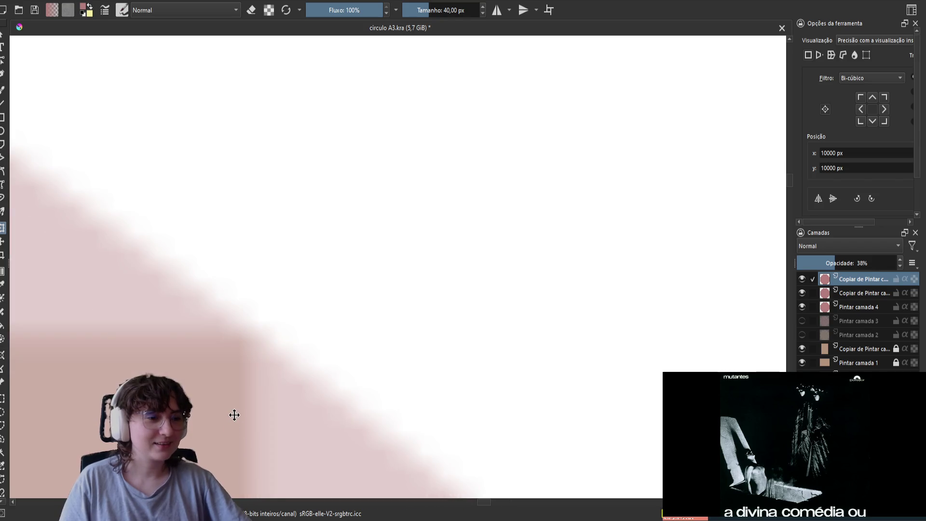
pyautogui.press('Return')
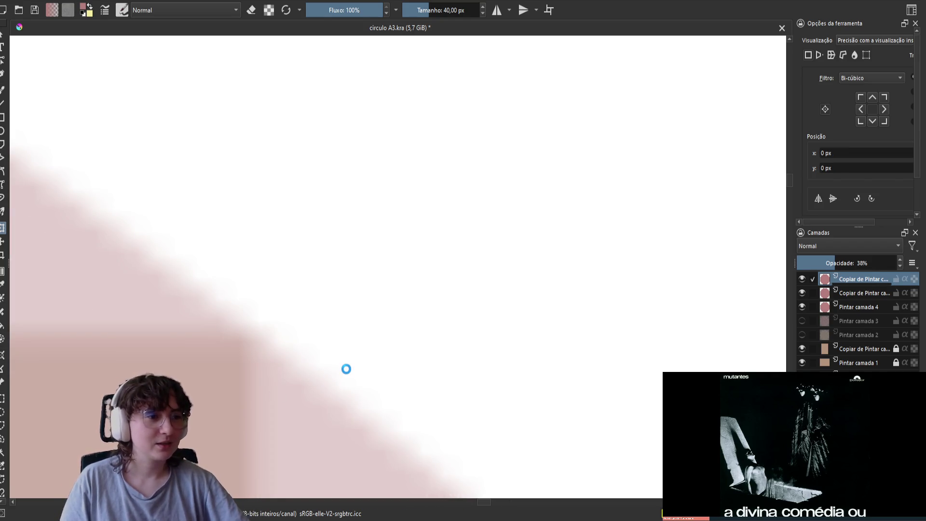
# Zoom in on the committed square's edges, then select the 'Pintar camada 4' layer.
pyautogui.scroll(-4, 346, 369)
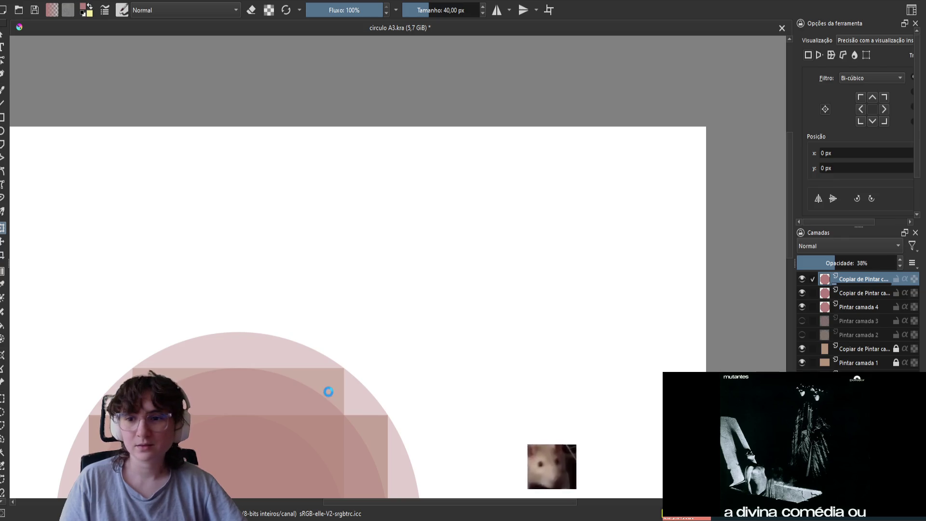
pyautogui.scroll(4, 327, 389)
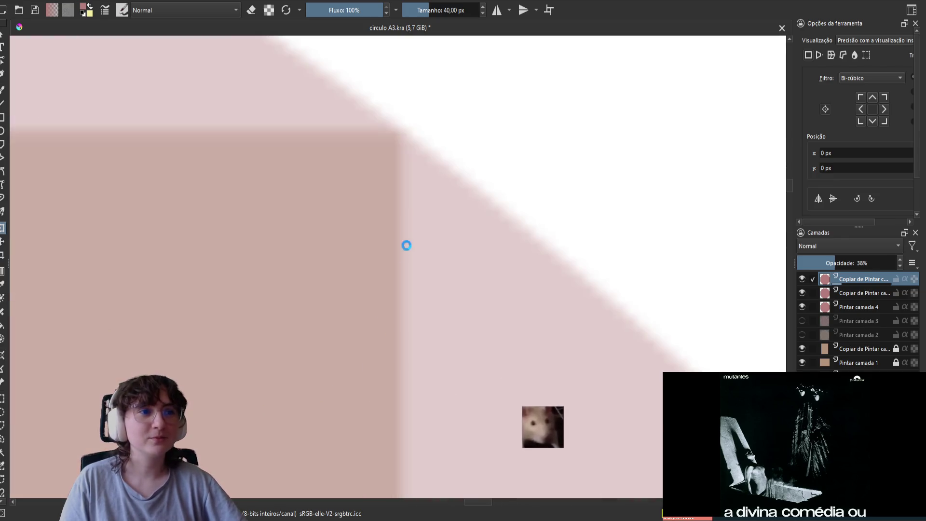
pyautogui.scroll(-2, 386, 246)
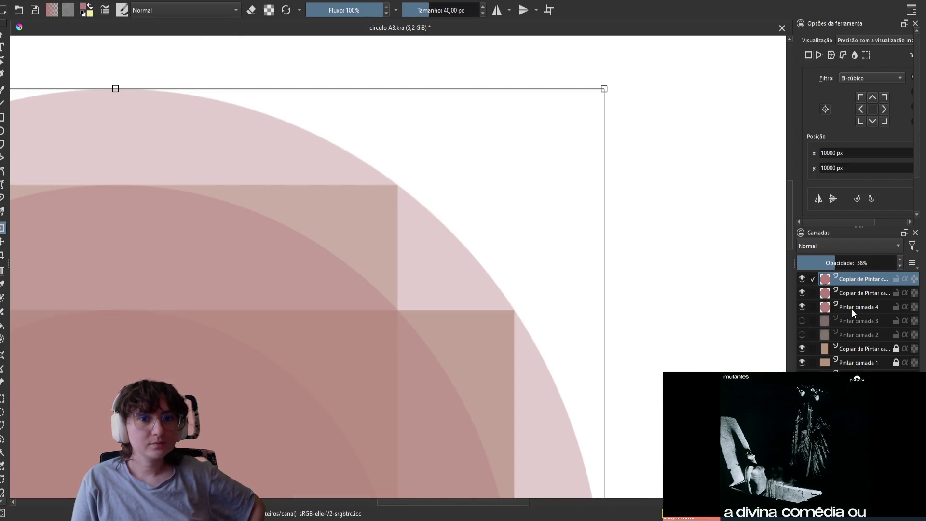
pyautogui.click(852, 309)
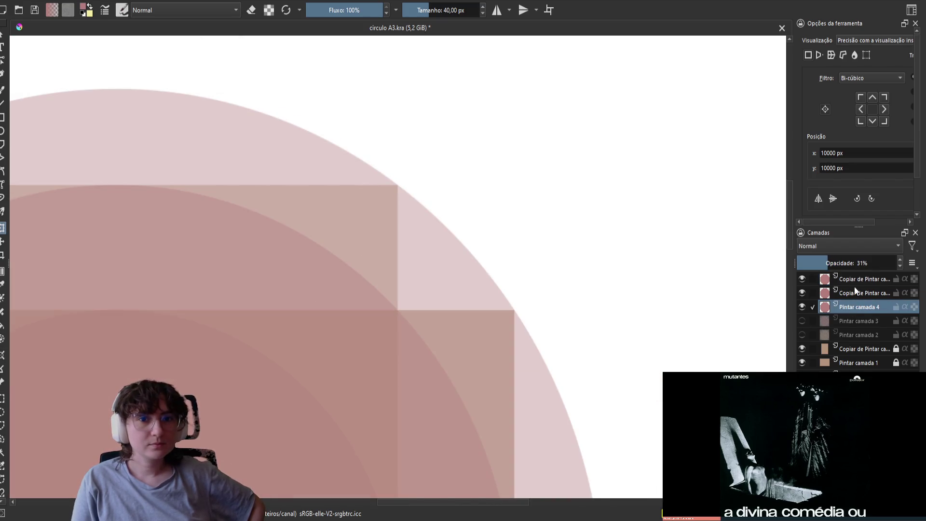
# Reselect the top copied square layer and start a new transform on it.
pyautogui.press('pageup')
pyautogui.press('pageup')
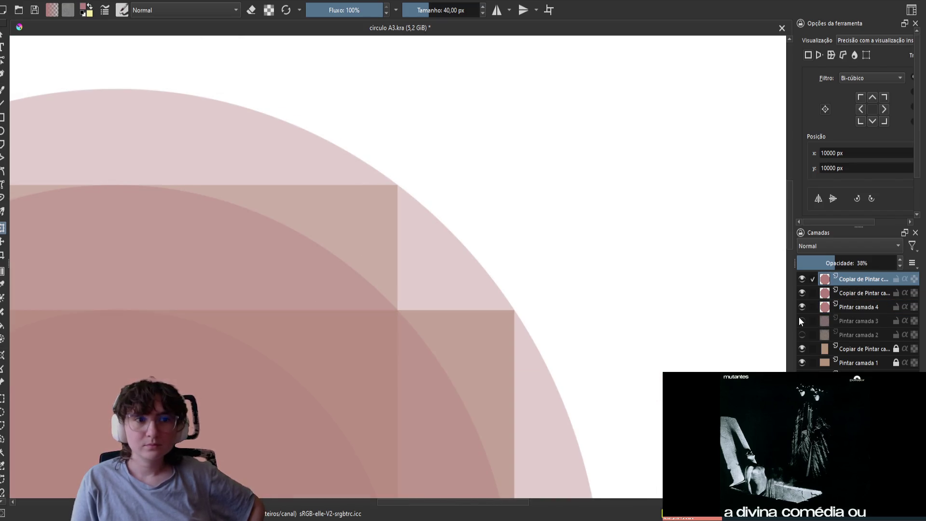
pyautogui.scroll(3, 488, 294)
pyautogui.scroll(2, 634, 372)
pyautogui.scroll(-3, 630, 375)
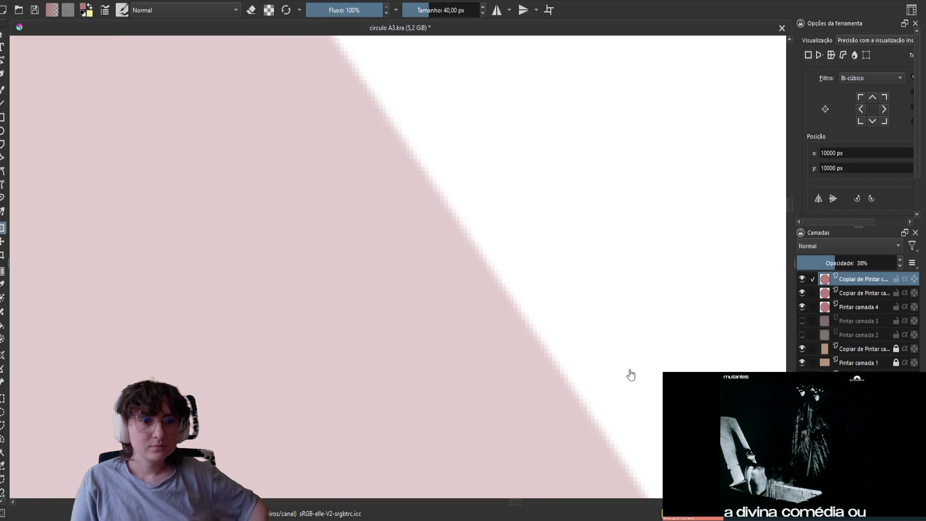
pyautogui.scroll(3, 633, 372)
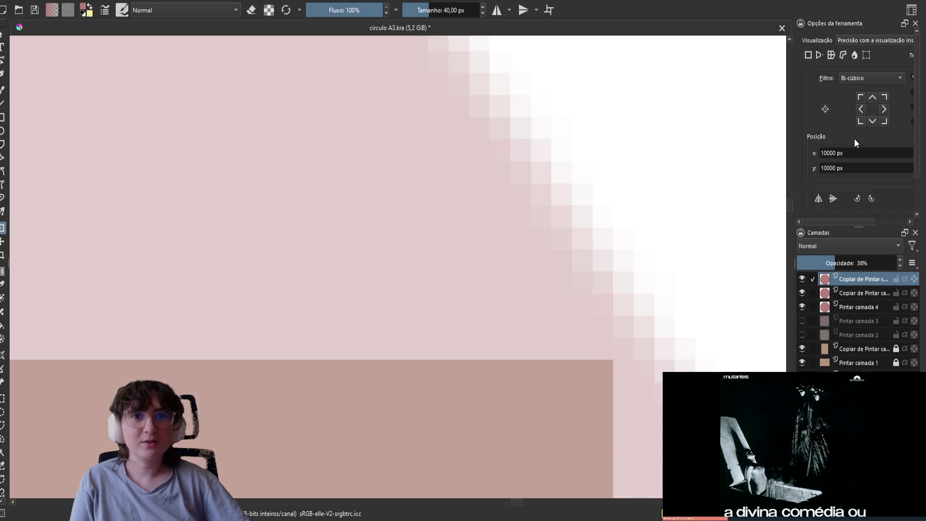
pyautogui.scroll(-1, 855, 143)
pyautogui.moveTo(832, 222); pyautogui.dragTo(881, 218)
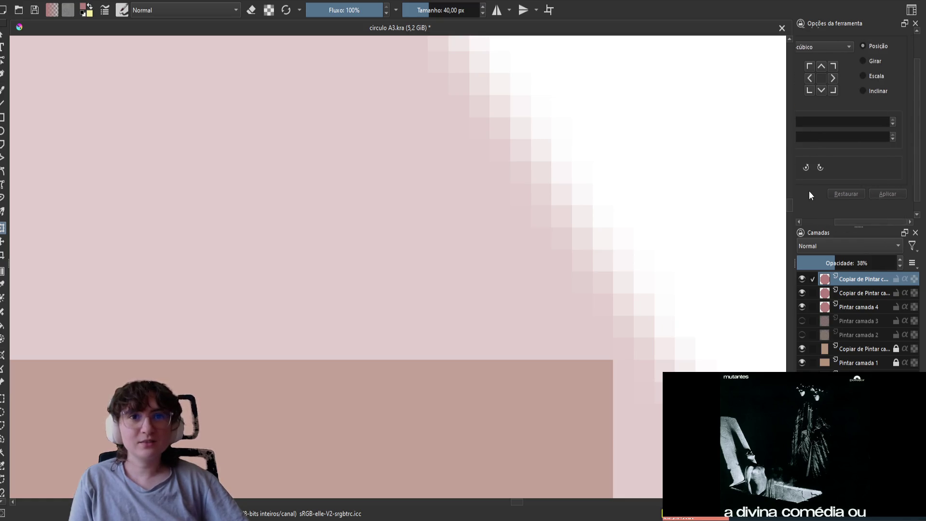
pyautogui.moveTo(560, 230); pyautogui.dragTo(552, 226)
pyautogui.scroll(-1, 869, 169)
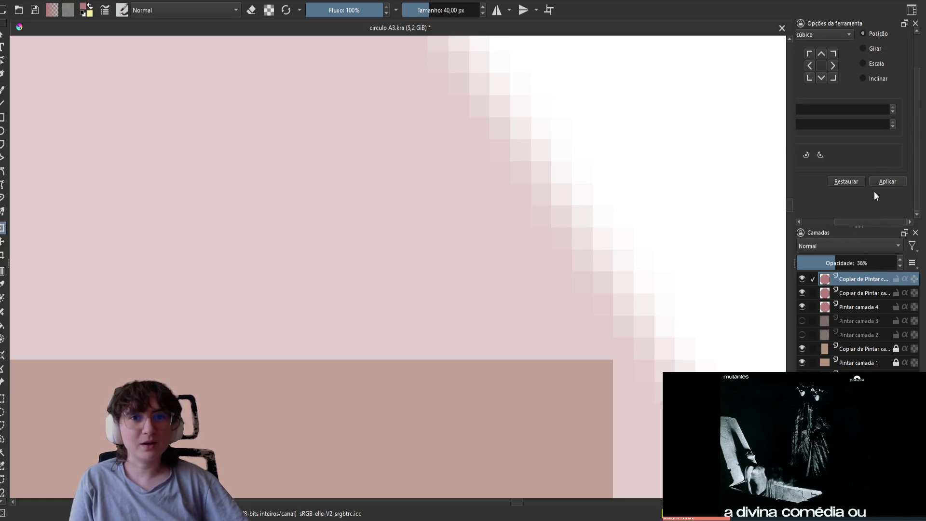
pyautogui.moveTo(864, 221); pyautogui.dragTo(813, 199)
pyautogui.scroll(2, 814, 193)
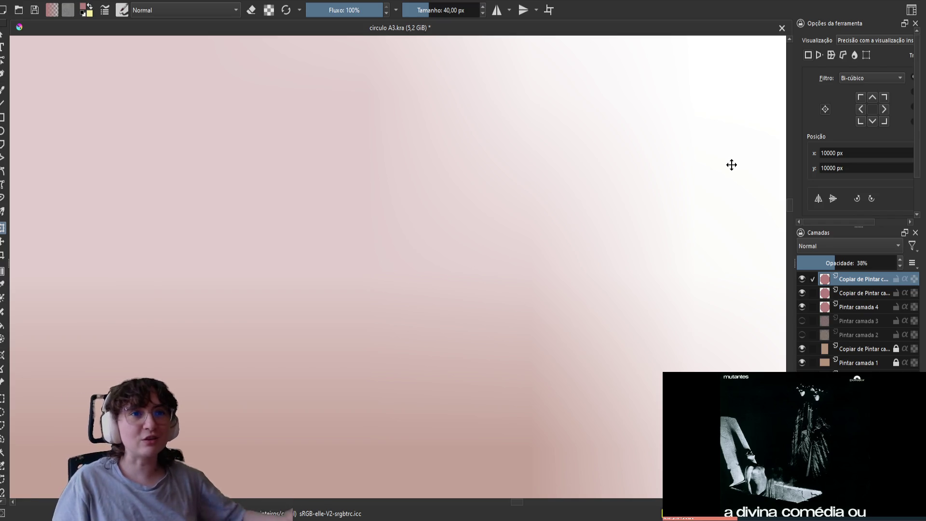
# Drag the top copy's right side slightly outward and apply the horizontal stretch.
pyautogui.scroll(-5, 607, 293)
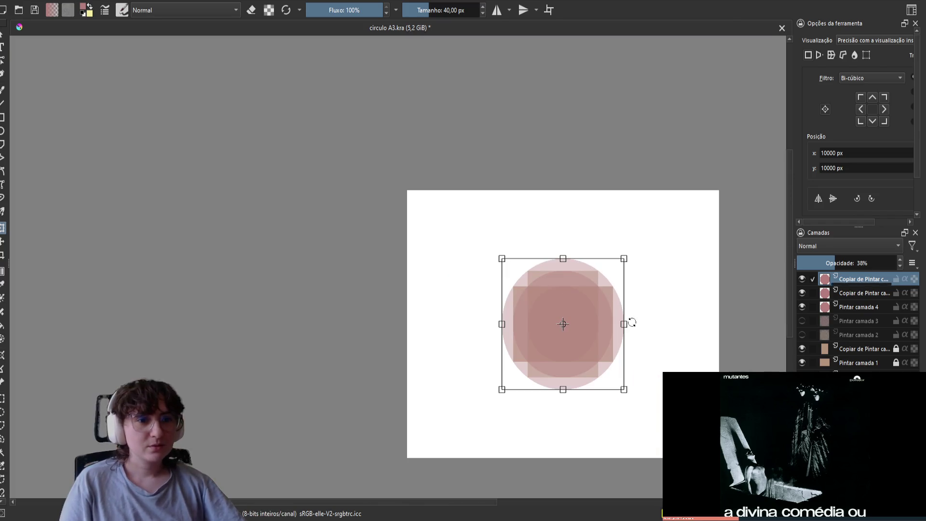
pyautogui.scroll(10, 628, 348)
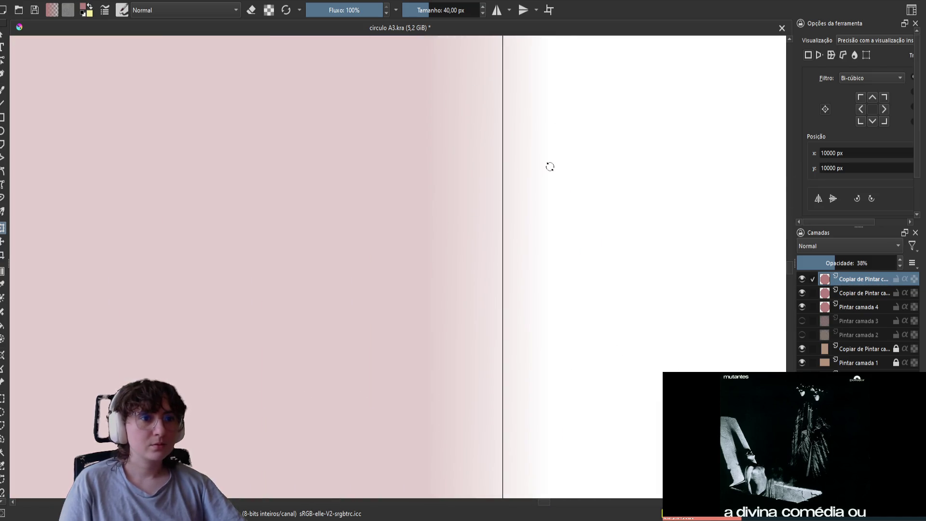
pyautogui.moveTo(548, 153)
pyautogui.mouseDown()
pyautogui.moveTo(516, 275)
pyautogui.moveTo(454, 279)
pyautogui.moveTo(502, 279)
pyautogui.moveTo(479, 279)
pyautogui.mouseUp()
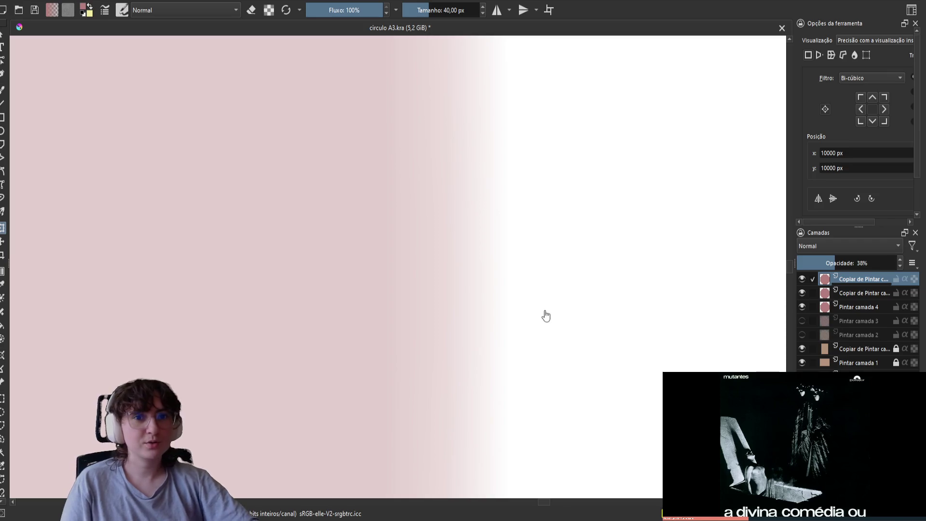
pyautogui.press('Return')
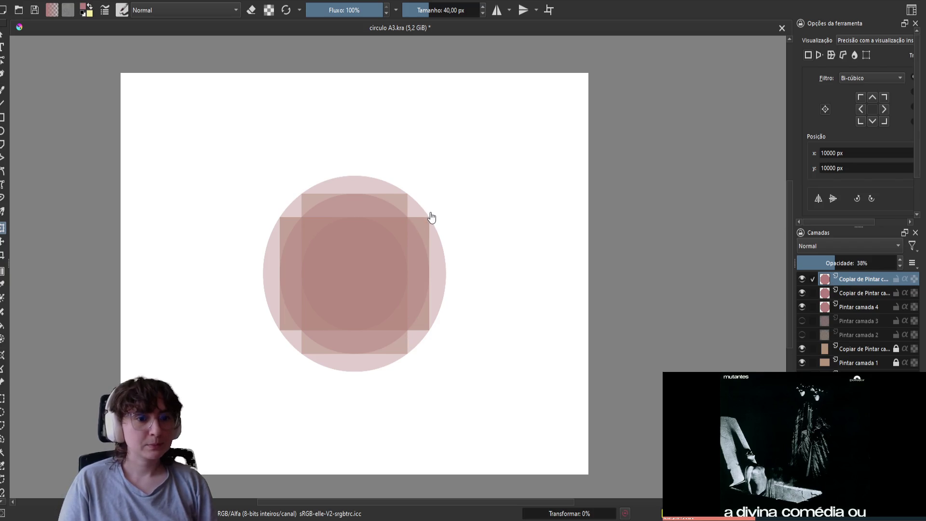
# Bring the circle's right edge into view and stretch the top copied layer wider.
pyautogui.scroll(5, 431, 219)
pyautogui.scroll(3, 434, 221)
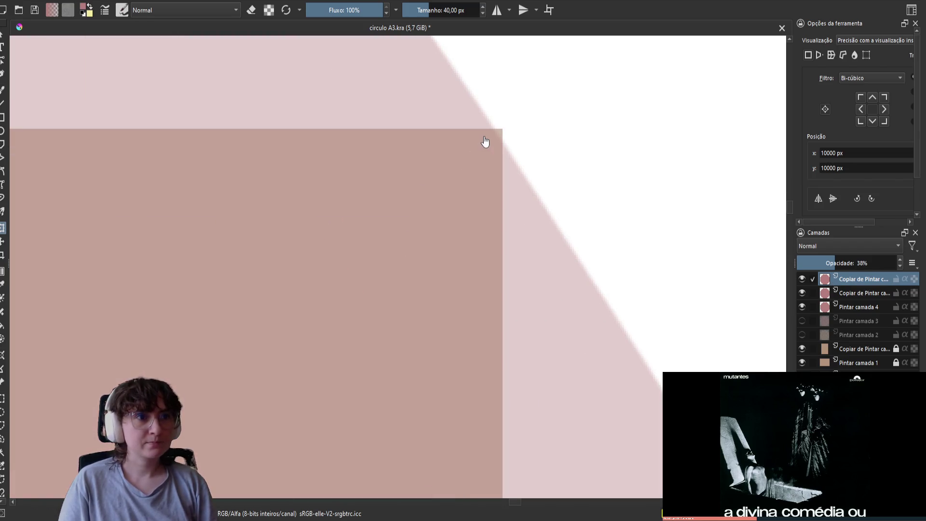
pyautogui.scroll(-8, 491, 273)
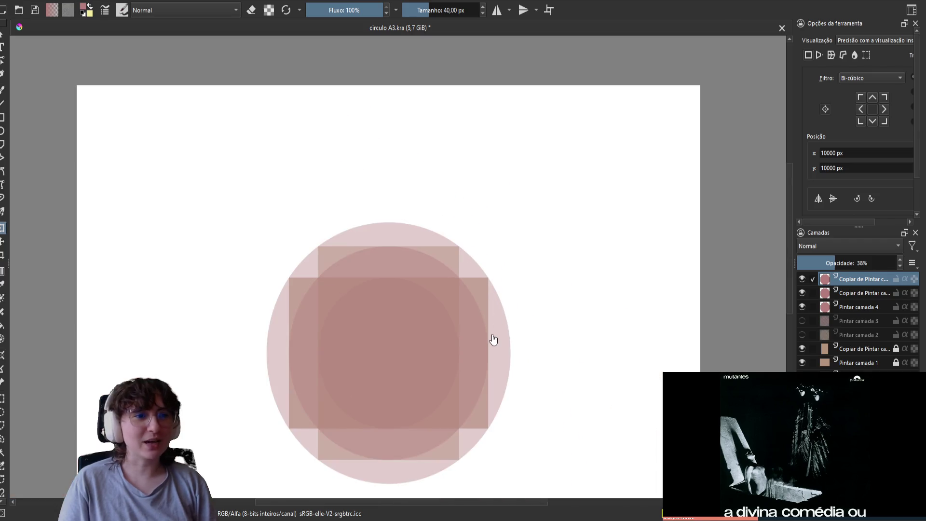
pyautogui.scroll(8, 420, 326)
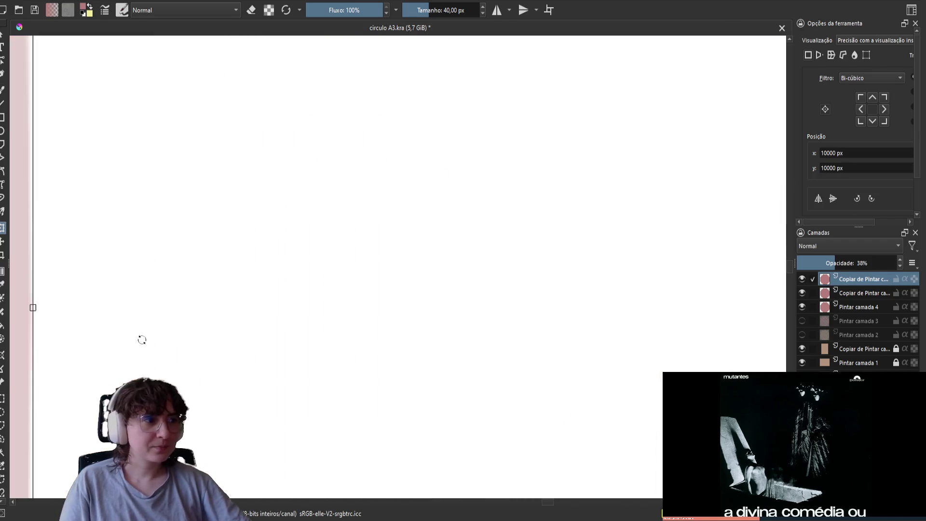
pyautogui.moveTo(106, 339)
pyautogui.mouseDown()
pyautogui.moveTo(478, 305)
pyautogui.moveTo(413, 283)
pyautogui.mouseUp()
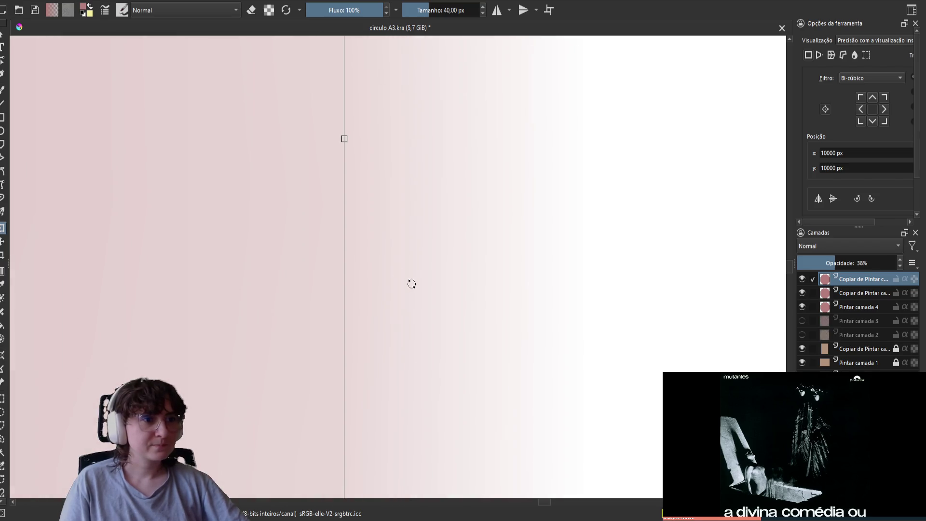
pyautogui.moveTo(346, 139)
pyautogui.mouseDown()
pyautogui.moveTo(500, 139)
pyautogui.moveTo(460, 139)
pyautogui.moveTo(486, 139)
pyautogui.mouseUp()
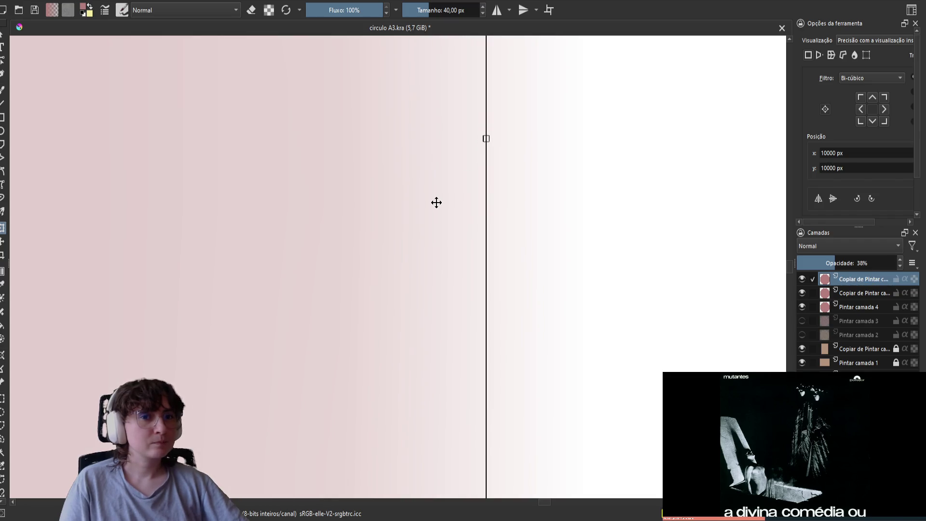
# Pull the layer's right edge further outward and commit the horizontal stretch.
pyautogui.scroll(-5, 560, 234)
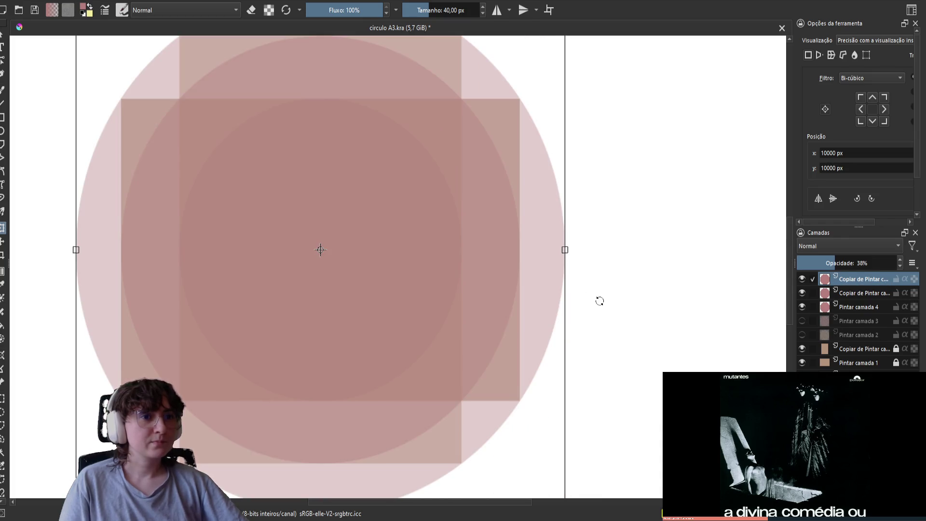
pyautogui.scroll(3, 560, 206)
pyautogui.scroll(3, 555, 311)
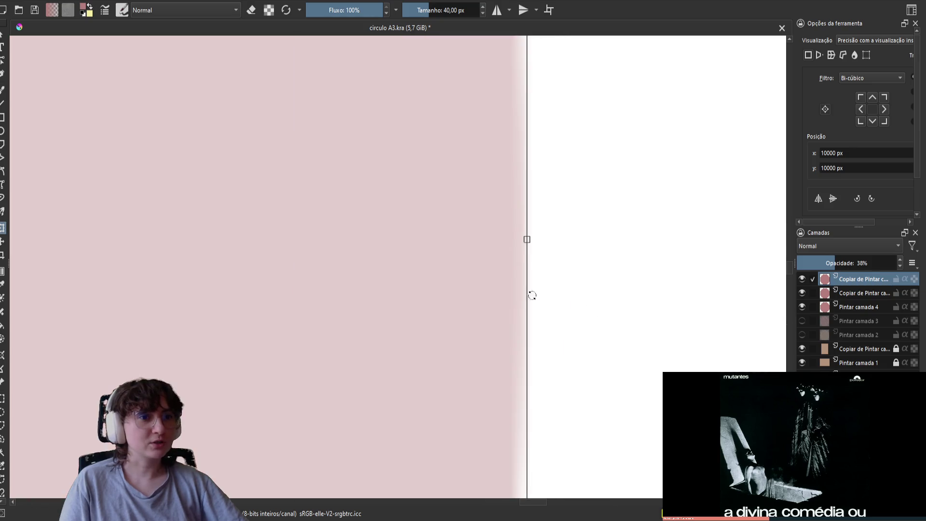
pyautogui.scroll(4, 530, 239)
pyautogui.moveTo(528, 204)
pyautogui.mouseDown()
pyautogui.moveTo(694, 207)
pyautogui.moveTo(622, 207)
pyautogui.moveTo(683, 206)
pyautogui.moveTo(571, 258)
pyautogui.mouseUp()
pyautogui.scroll(-6, 571, 259)
pyautogui.press('Return')
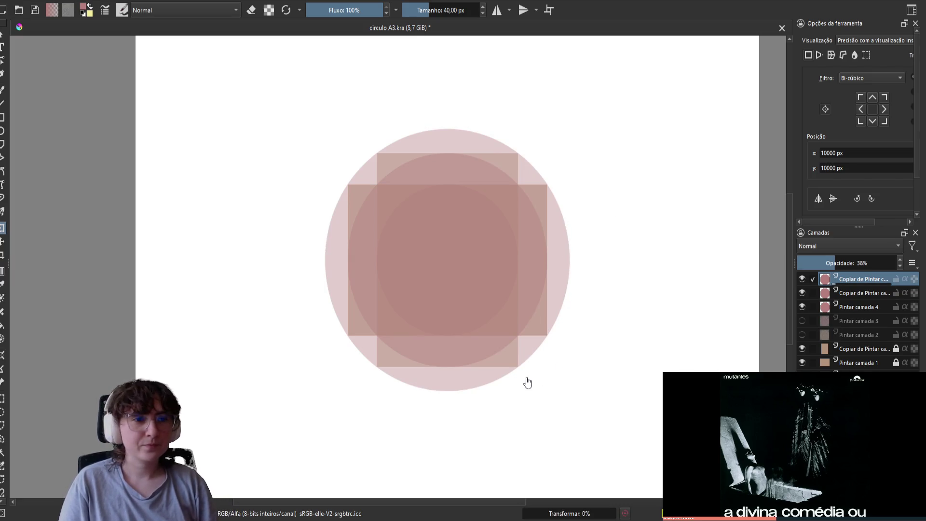
# Switch horizontal mirror painting back on.
pyautogui.scroll(10, 526, 380)
pyautogui.scroll(-5, 496, 325)
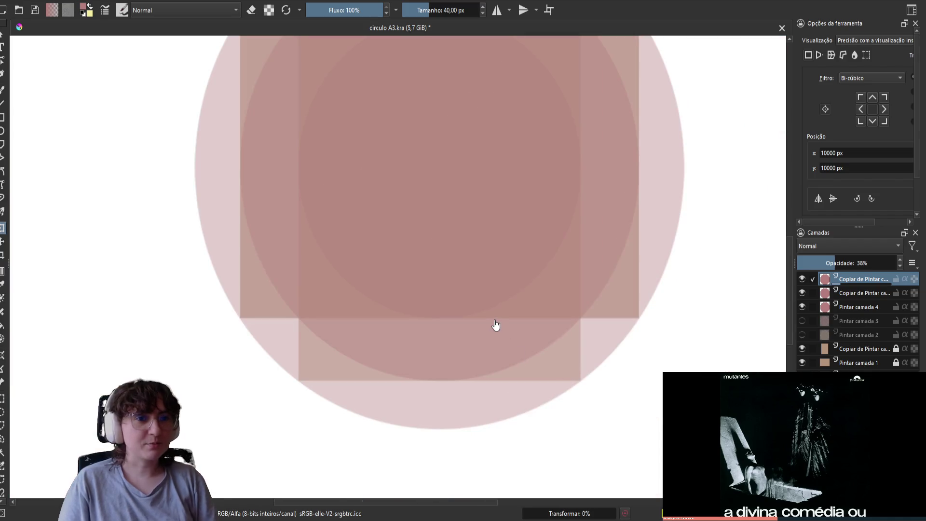
pyautogui.scroll(-4, 495, 321)
pyautogui.scroll(2, 495, 322)
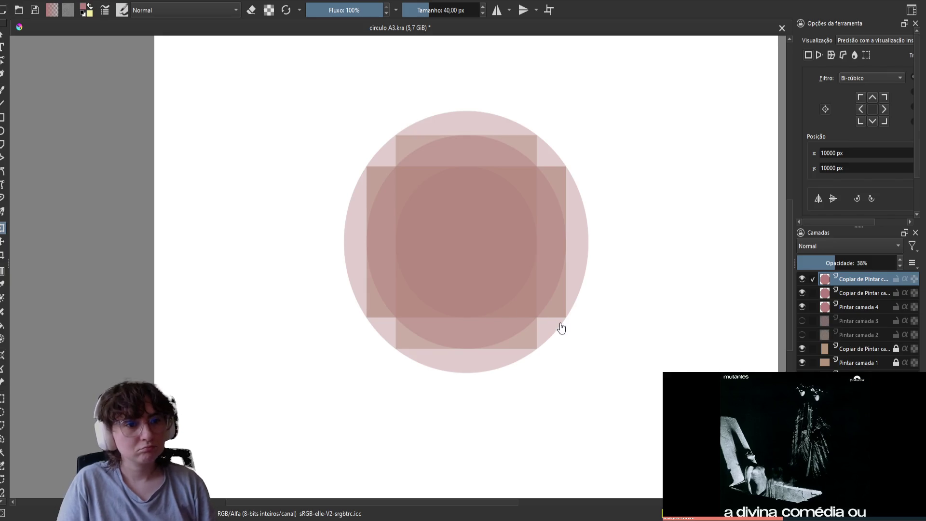
pyautogui.scroll(3, 534, 357)
pyautogui.scroll(3, 308, 456)
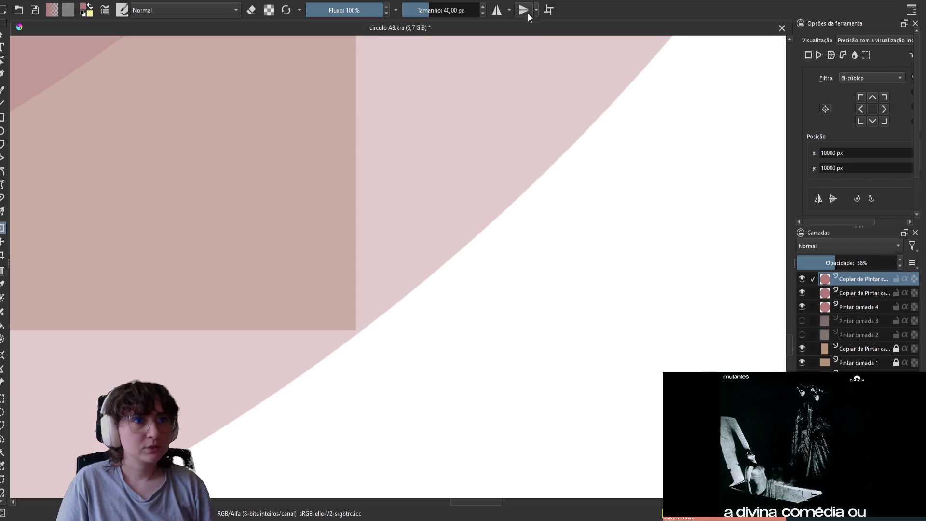
pyautogui.click(497, 10)
# Centre the circle in view, start a transform, and move the mirror axes' crossing point.
pyautogui.scroll(-10, 320, 243)
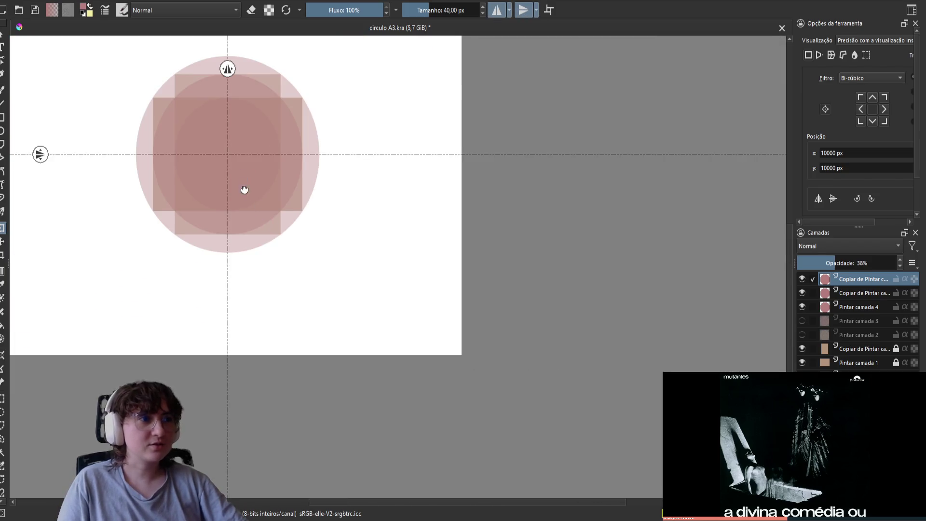
pyautogui.moveTo(292, 251); pyautogui.dragTo(454, 305)
pyautogui.hotkey('ctrl', 't')
pyautogui.scroll(6, 389, 294)
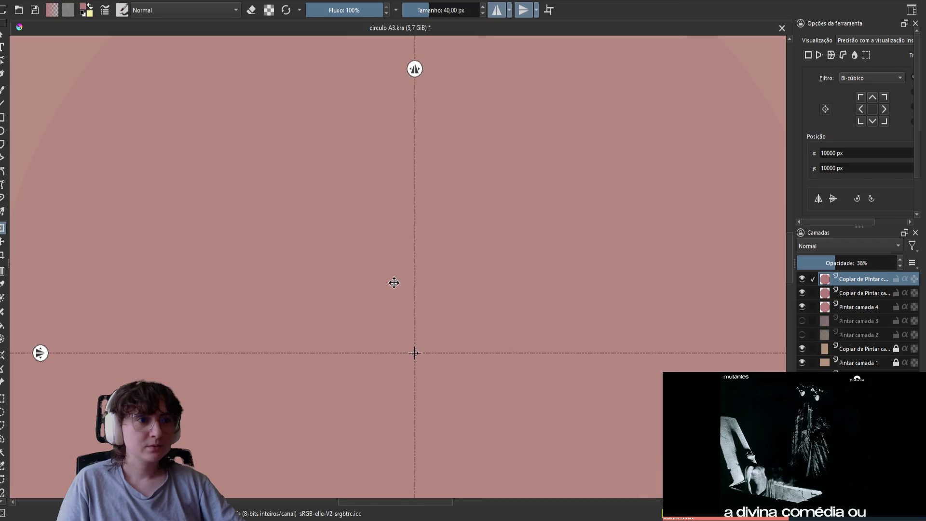
pyautogui.moveTo(156, 136)
pyautogui.mouseDown()
pyautogui.moveTo(147, 135)
pyautogui.moveTo(255, 129)
pyautogui.mouseUp()
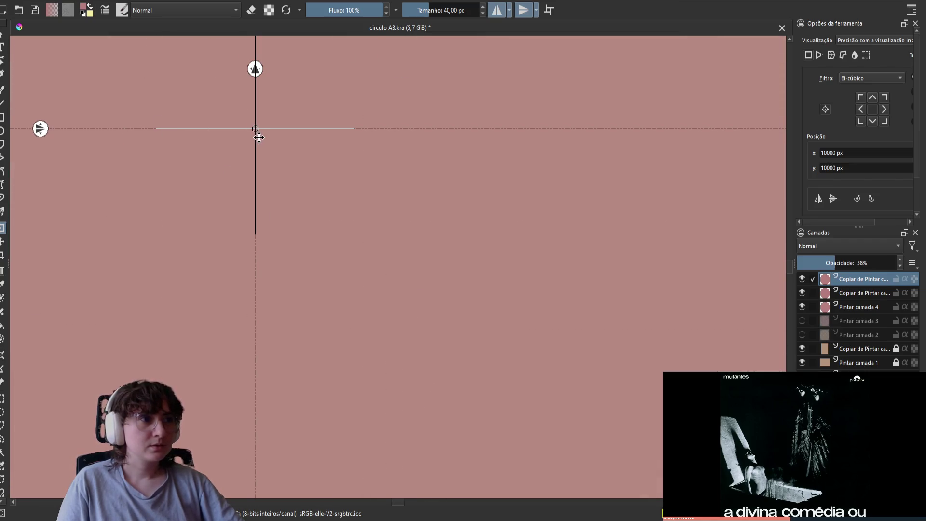
# Turn off both the vertical-axis and horizontal-axis mirror modes.
pyautogui.click(497, 10)
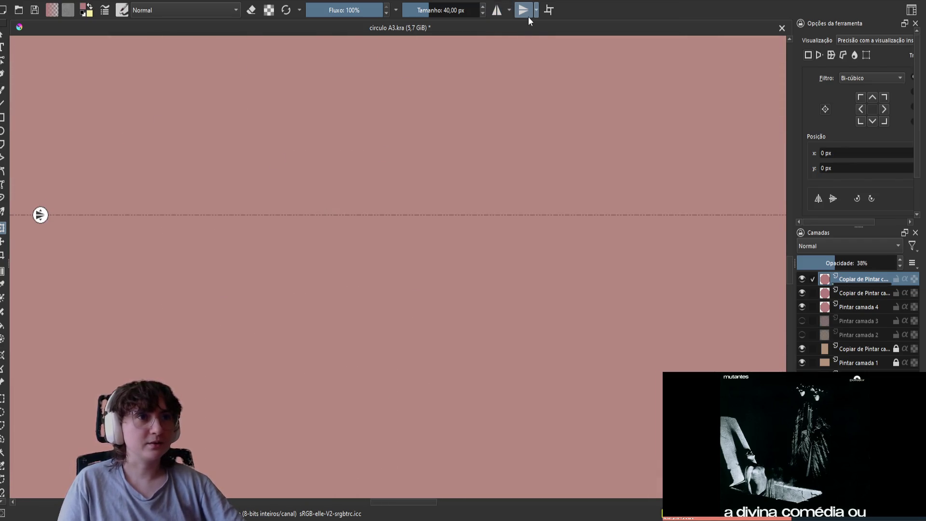
pyautogui.click(524, 11)
pyautogui.scroll(6, 443, 178)
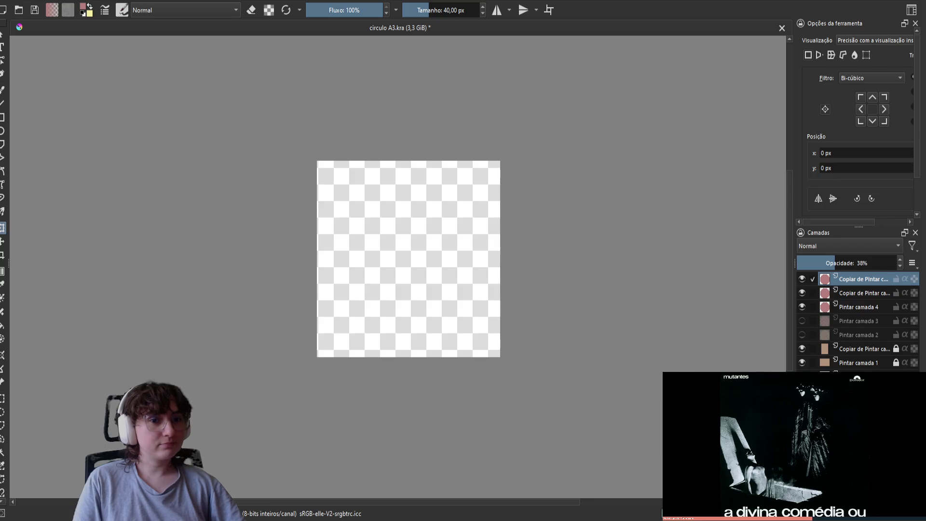
# Hide and re-show the top circle layer to compare the drawing.
pyautogui.scroll(-3, 396, 309)
pyautogui.scroll(5, 404, 310)
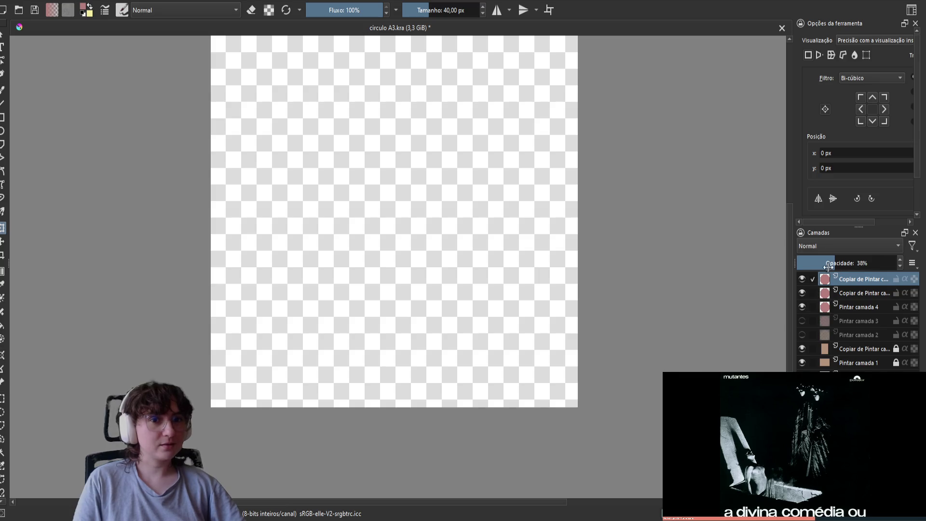
pyautogui.click(803, 279)
pyautogui.click(803, 279)
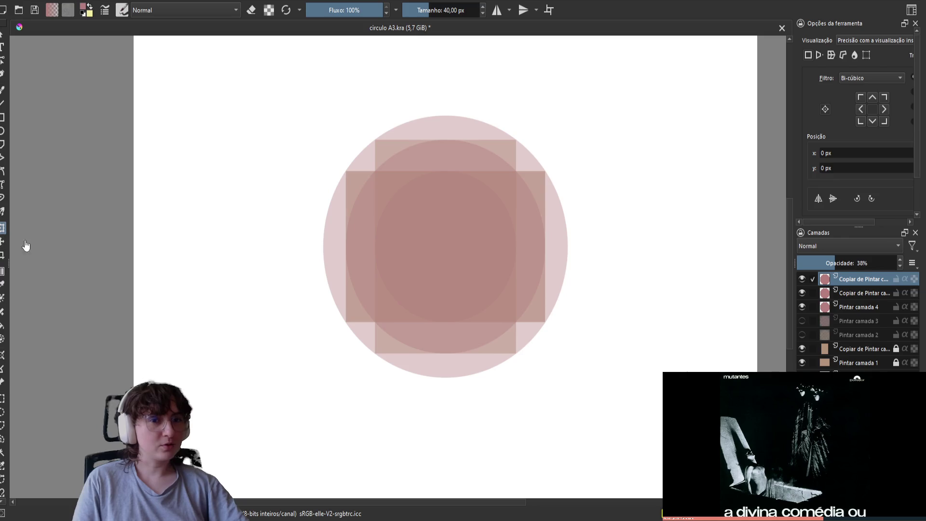
# Switch to the Select Shapes tool and save circulo A3.kra.
pyautogui.click(2, 33)
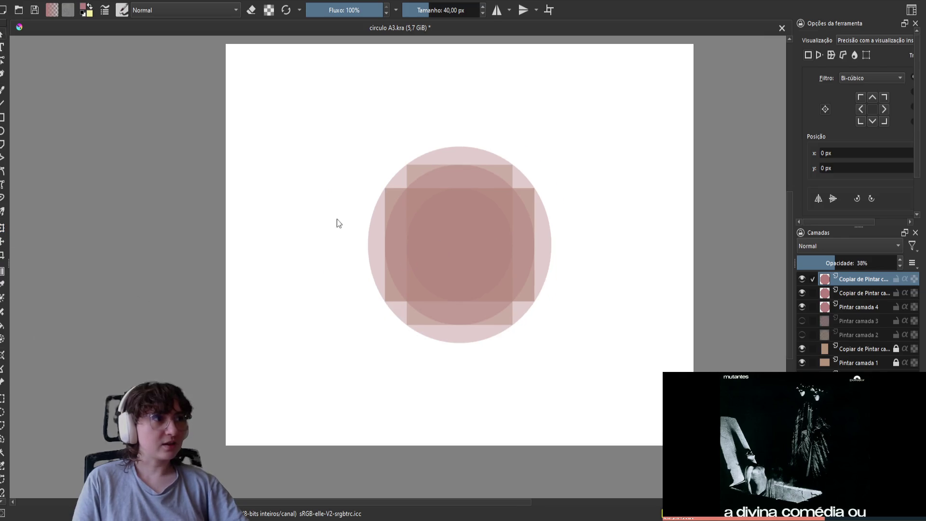
pyautogui.hotkey('ctrl', 's')
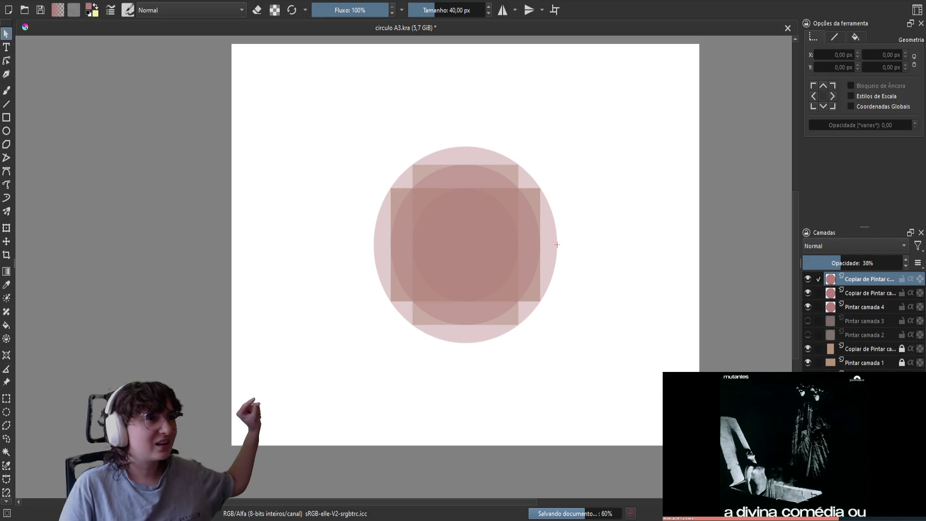
pyautogui.hotkey('ctrl', 's')
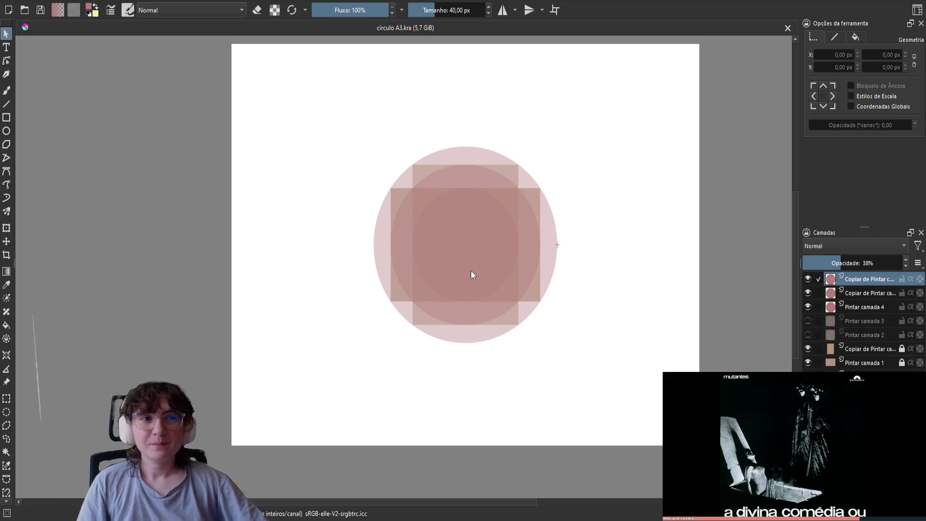
# Reselect the top circle layer and trim the canvas to that layer's bounds.
pyautogui.scroll(6, 557, 245)
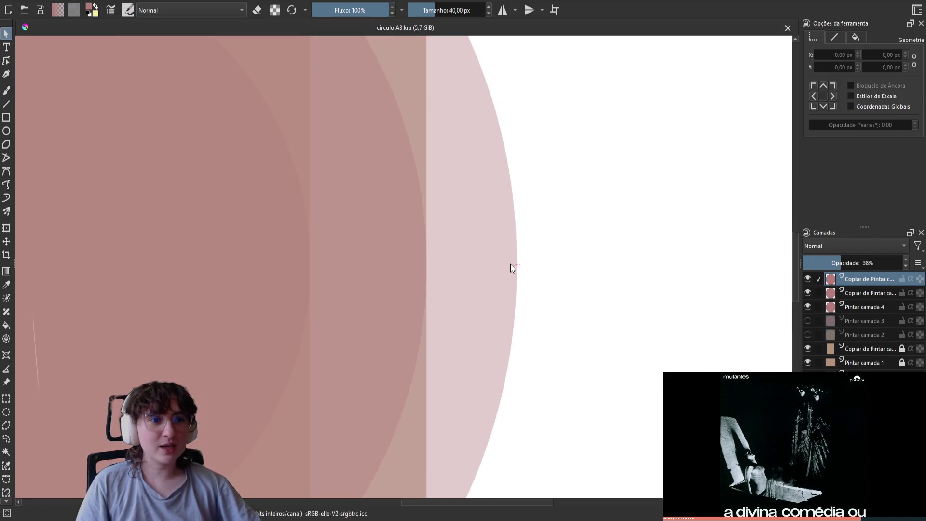
pyautogui.scroll(2, 555, 256)
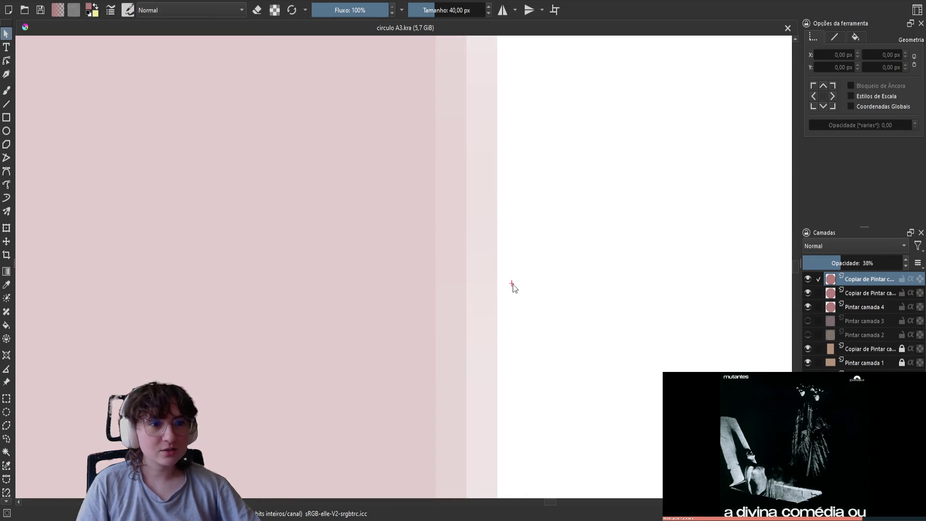
pyautogui.click(847, 294)
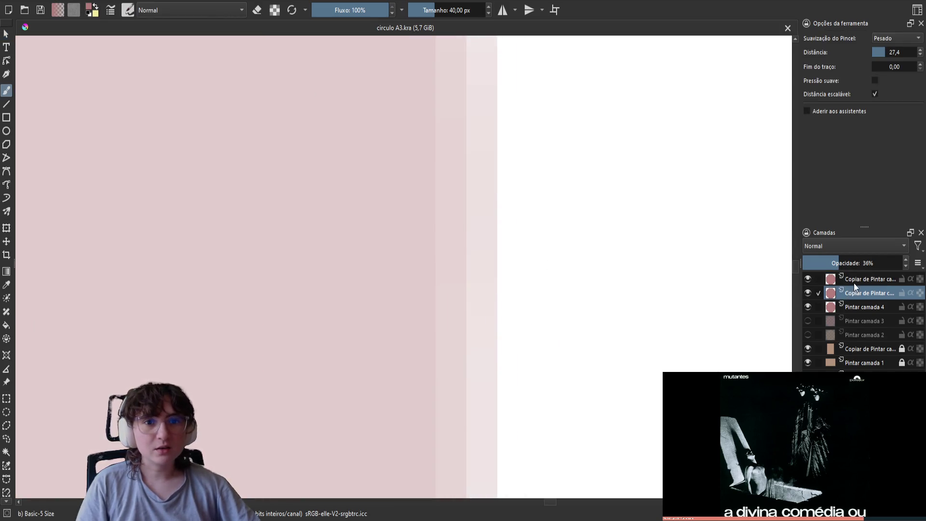
pyautogui.click(850, 285)
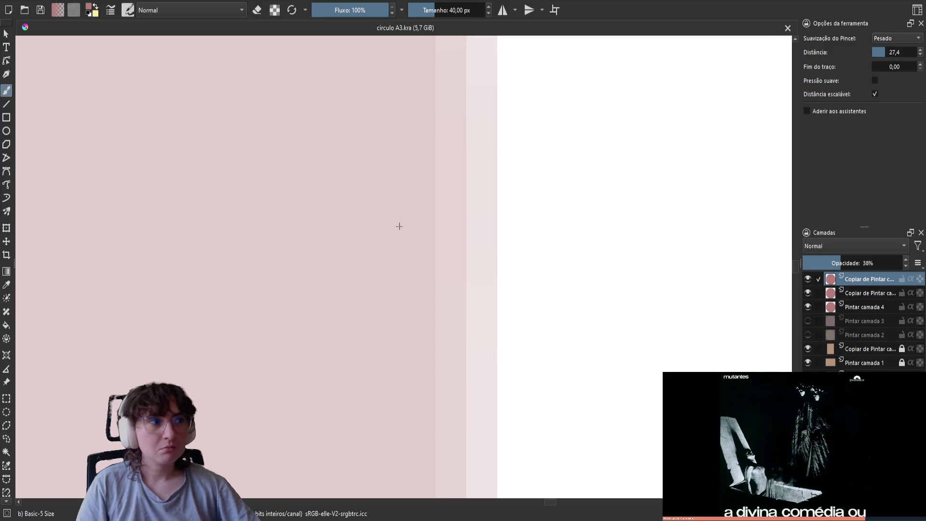
pyautogui.click(6, 33)
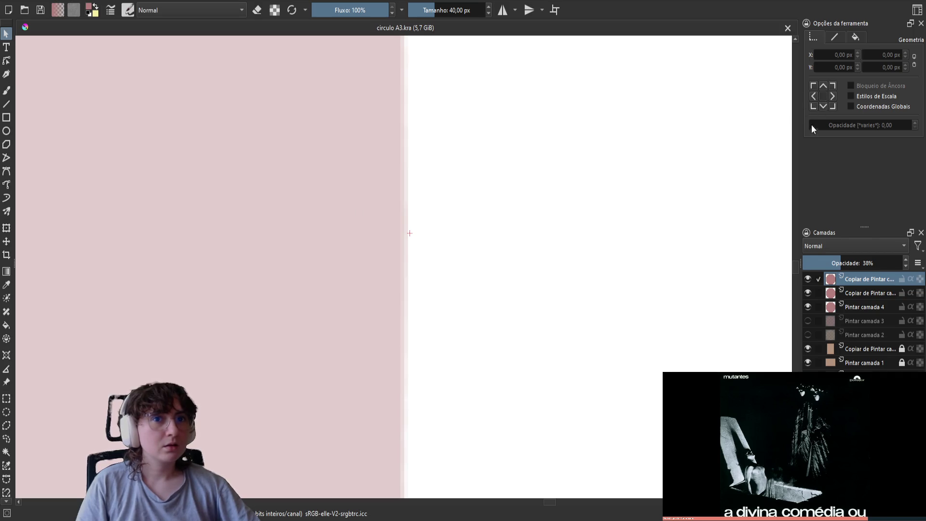
pyautogui.scroll(-3, 442, 256)
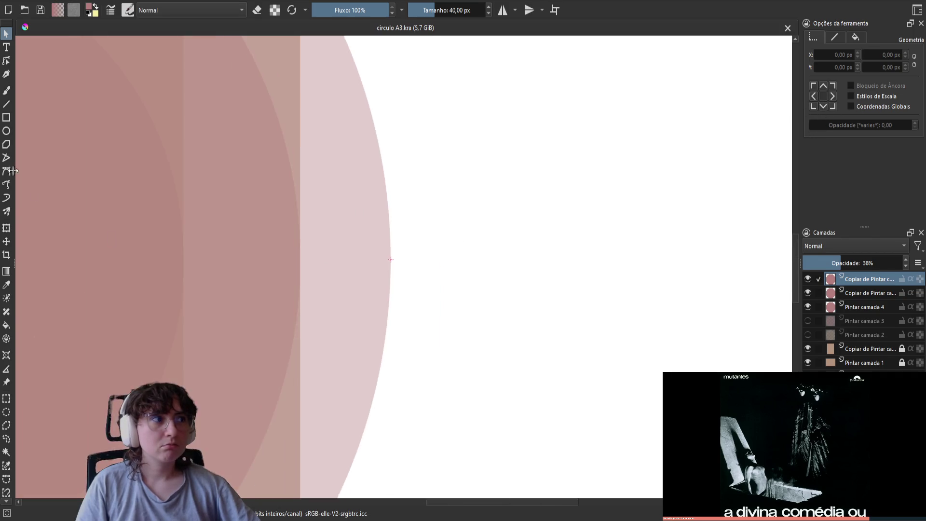
pyautogui.scroll(-2, 218, 140)
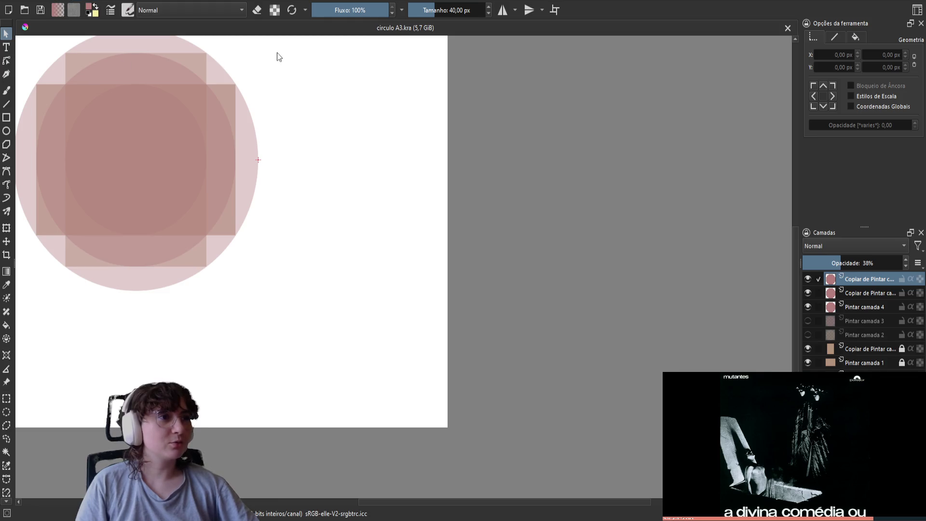
pyautogui.hotkey('ctrl', 'shift', 'x')
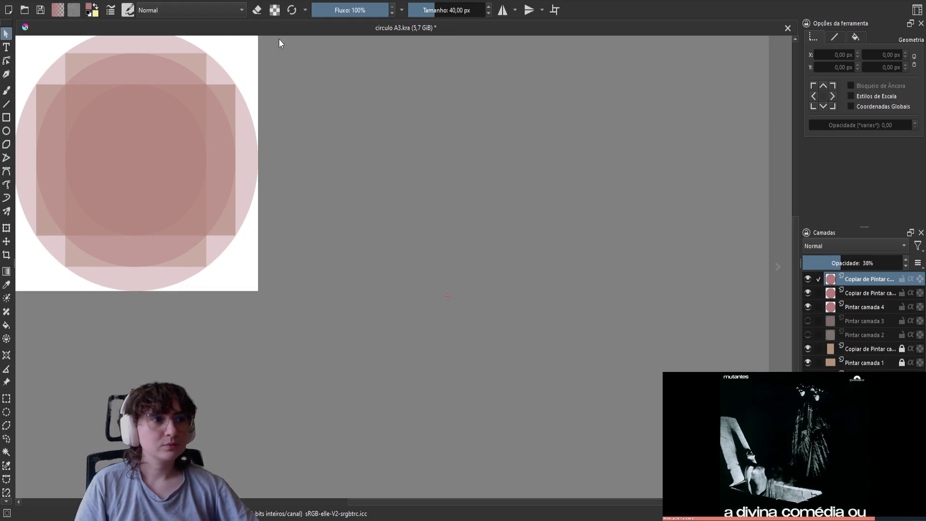
# Centre the trimmed image in view and save circulo A3.kra.
pyautogui.moveTo(343, 228); pyautogui.dragTo(554, 304)
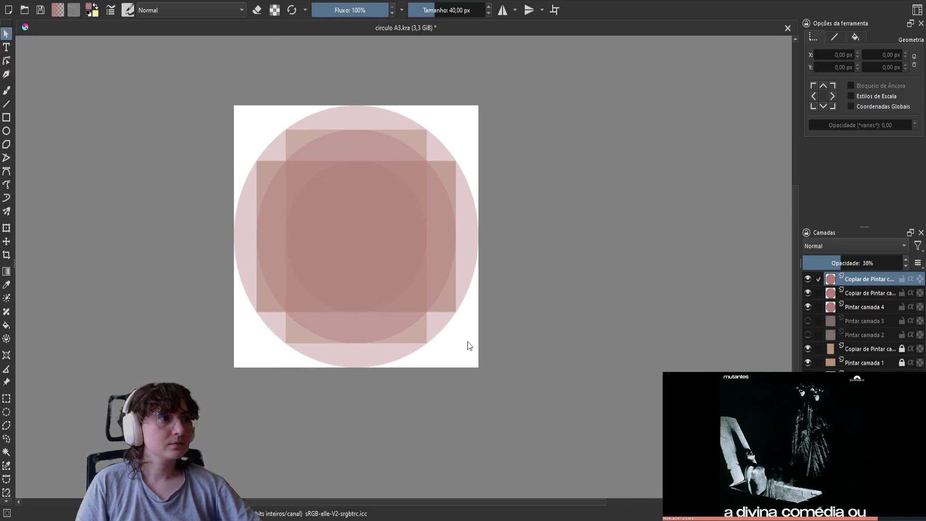
pyautogui.scroll(3, 333, 236)
pyautogui.scroll(-3, 331, 233)
pyautogui.scroll(2, 331, 232)
pyautogui.hotkey('ctrl', 's')
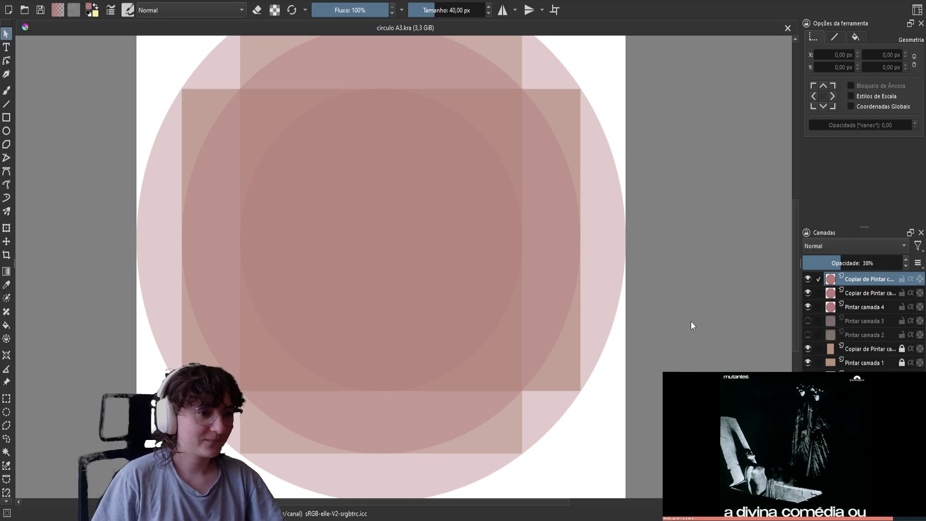
# Zoom and pan around the trimmed square image to inspect the result.
pyautogui.scroll(-1, 568, 348)
pyautogui.scroll(-1, 569, 347)
pyautogui.scroll(1, 569, 347)
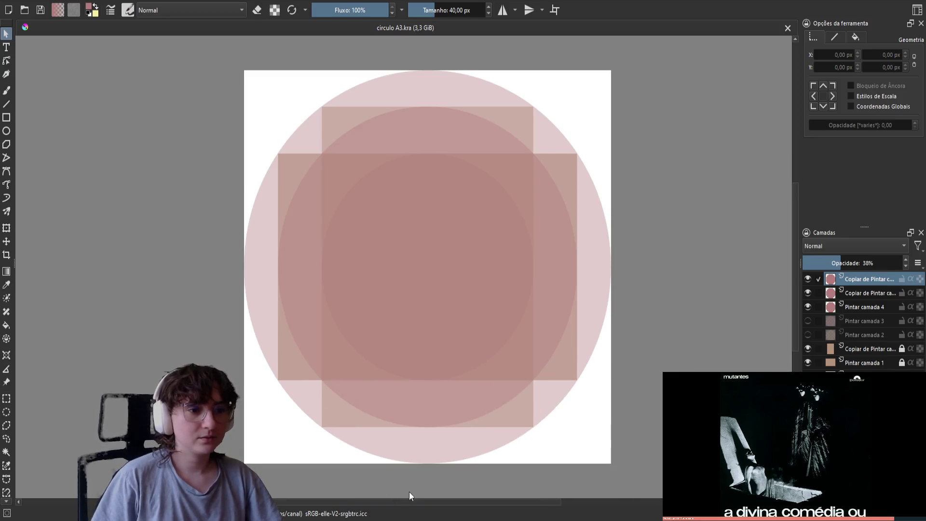
pyautogui.scroll(4, 242, 163)
pyautogui.scroll(2, 415, 185)
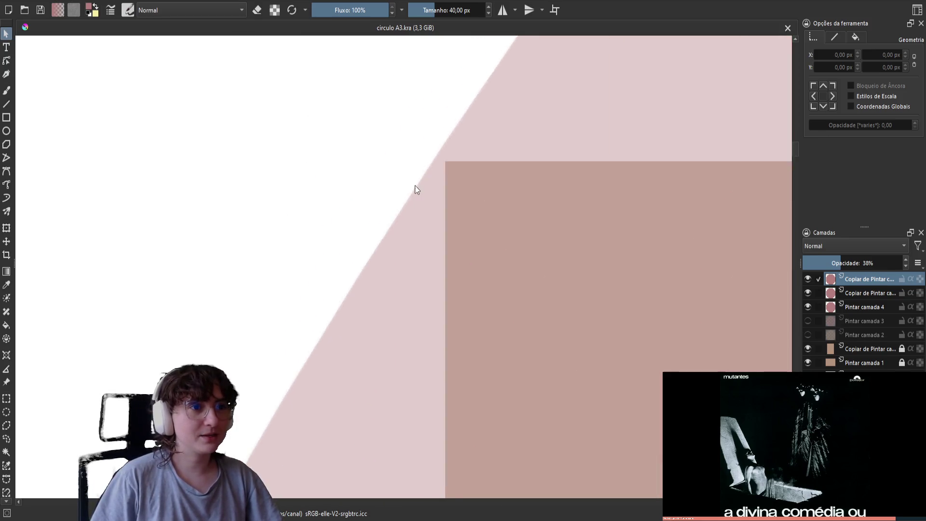
pyautogui.scroll(-1, 439, 187)
pyautogui.scroll(-5, 439, 187)
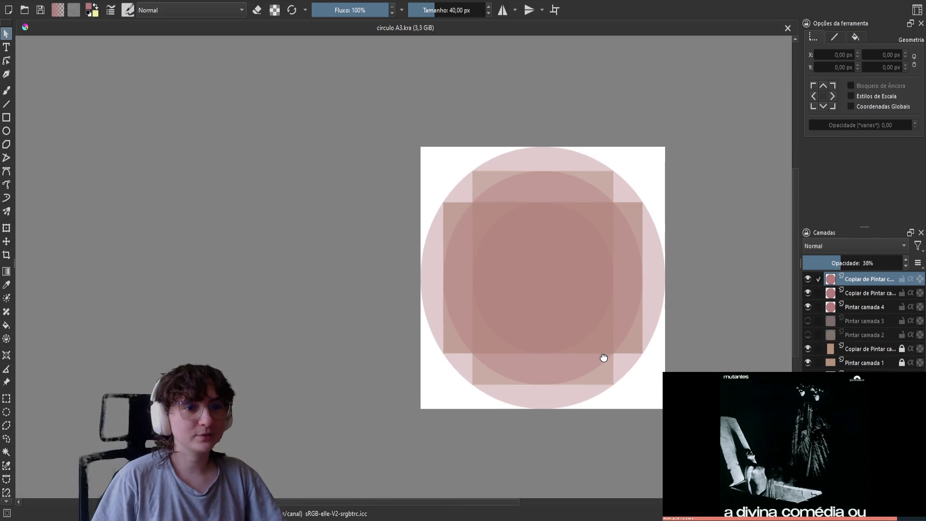
pyautogui.moveTo(606, 358); pyautogui.dragTo(529, 368)
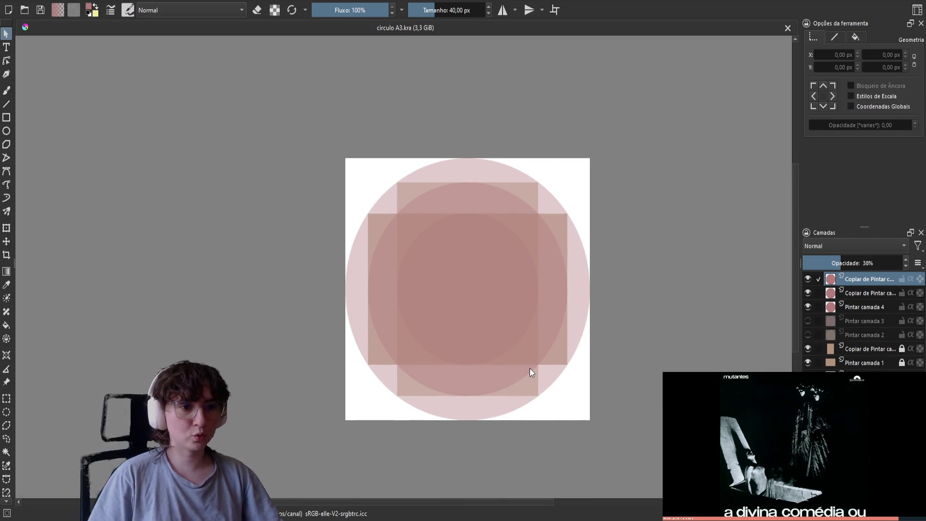
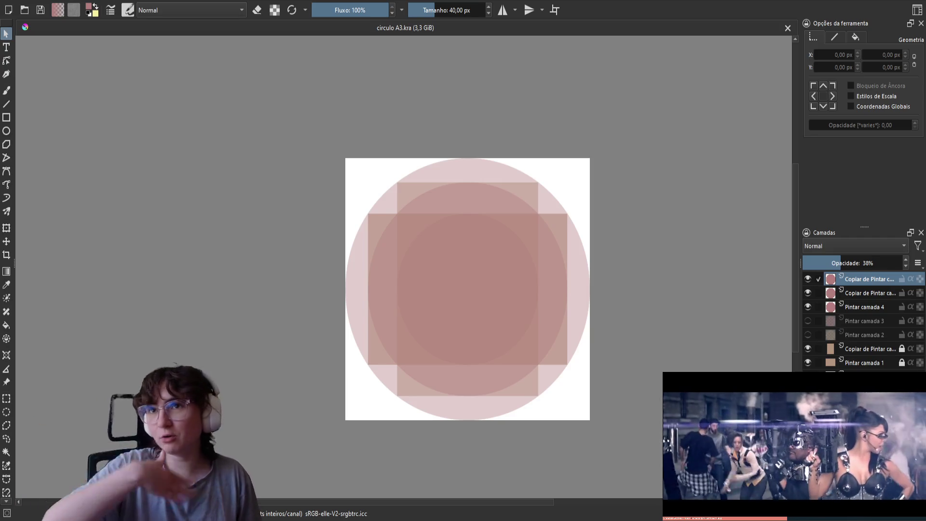
# Stretch the Layers docker upward to show every layer down to the background, then nudge the canvas view.
pyautogui.moveTo(864, 227); pyautogui.dragTo(864, 157)
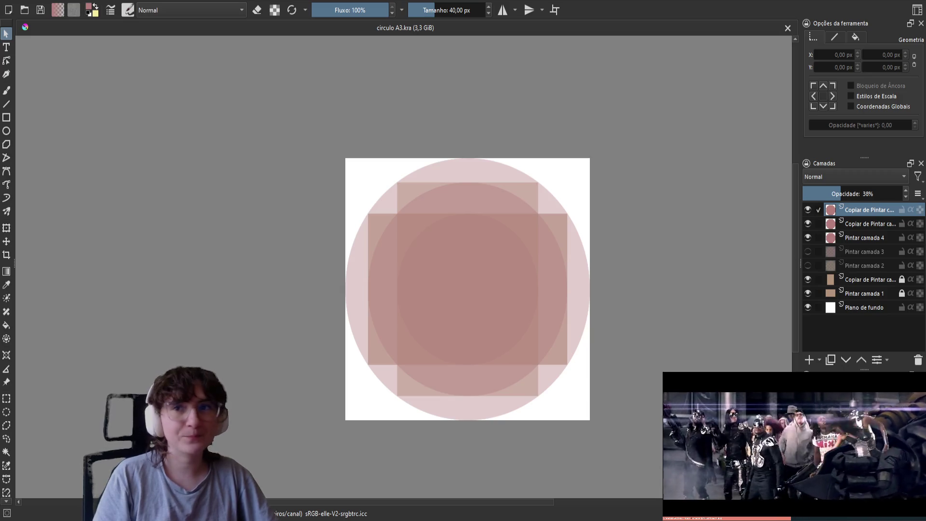
pyautogui.hscroll(3, 625, 219)
pyautogui.scroll(-1, 625, 219)
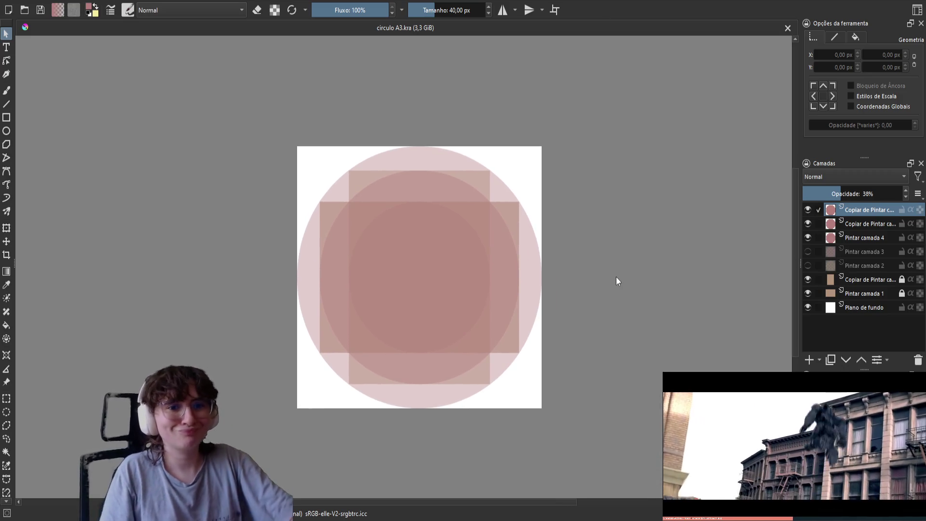
pyautogui.hscroll(1, 617, 281)
pyautogui.scroll(-1, 617, 281)
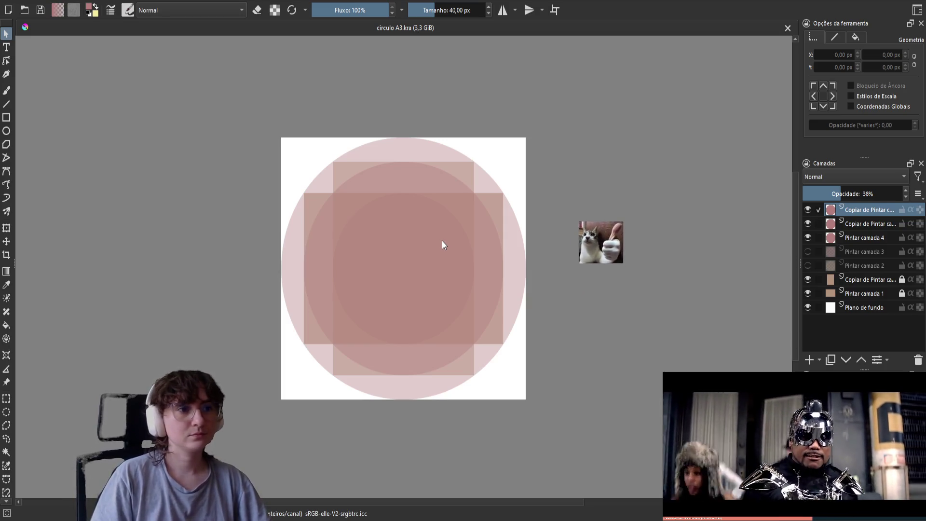
# Add paint layer Pintar camada 5 and vector layer Camada vetorial 6 on top, then pick the Rectangle tool.
pyautogui.click(810, 360)
pyautogui.press('b')
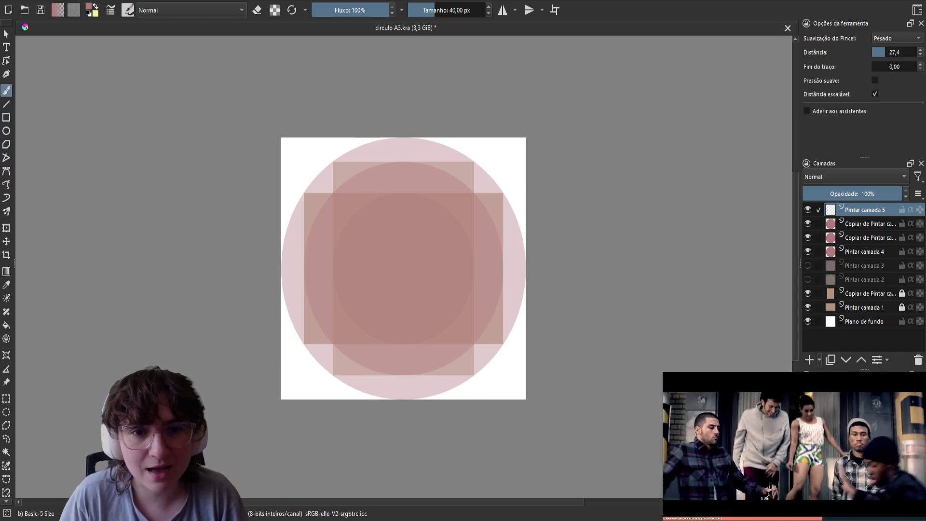
pyautogui.press('shift+Insert')
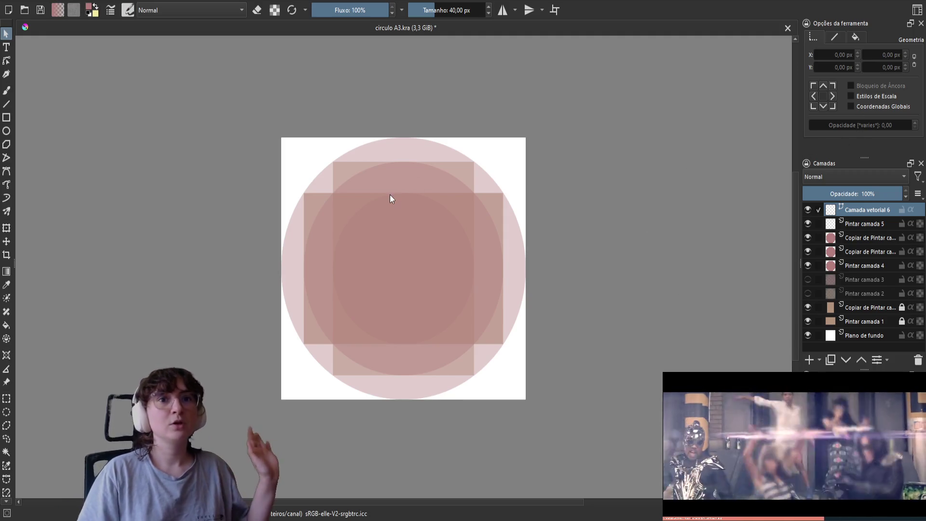
pyautogui.click(7, 118)
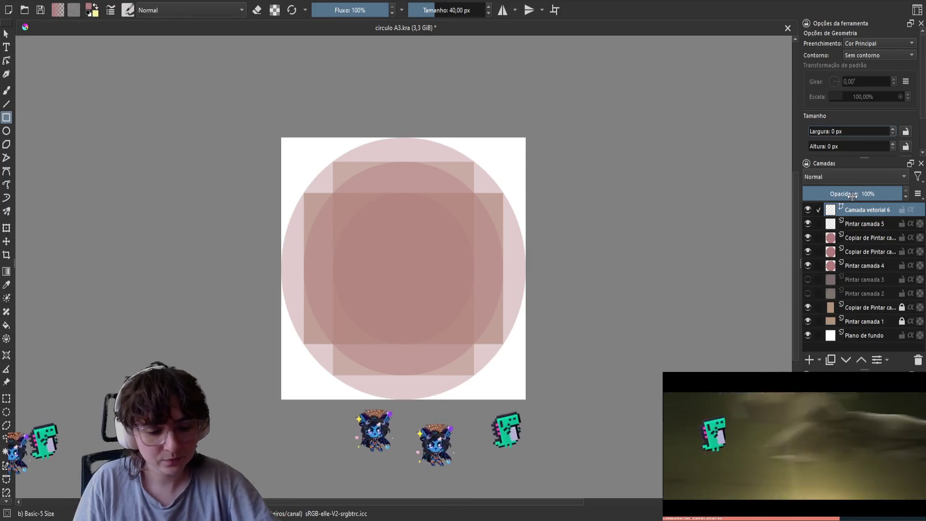
# Set the Rectangle tool's width to 3840 px and height to 2160 px.
pyautogui.press('BackSpace')
pyautogui.write('3')
pyautogui.write('840')
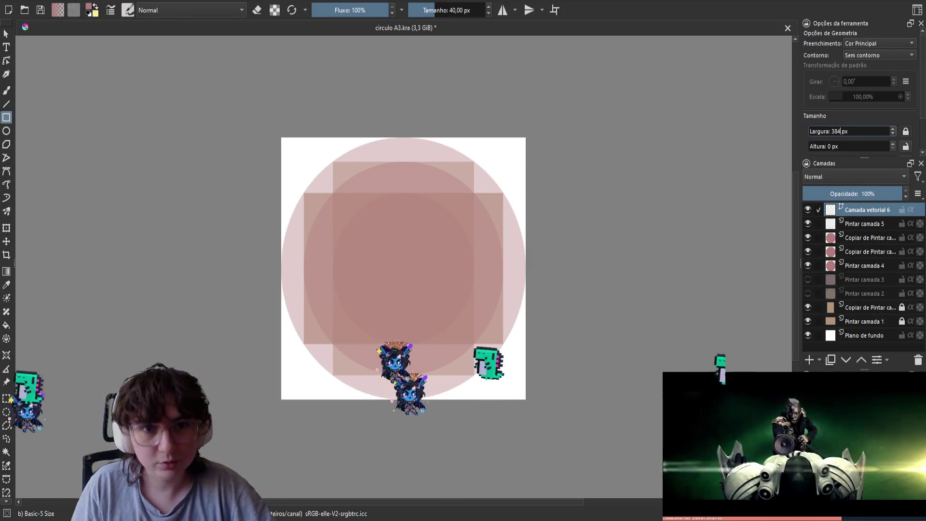
pyautogui.click(846, 149)
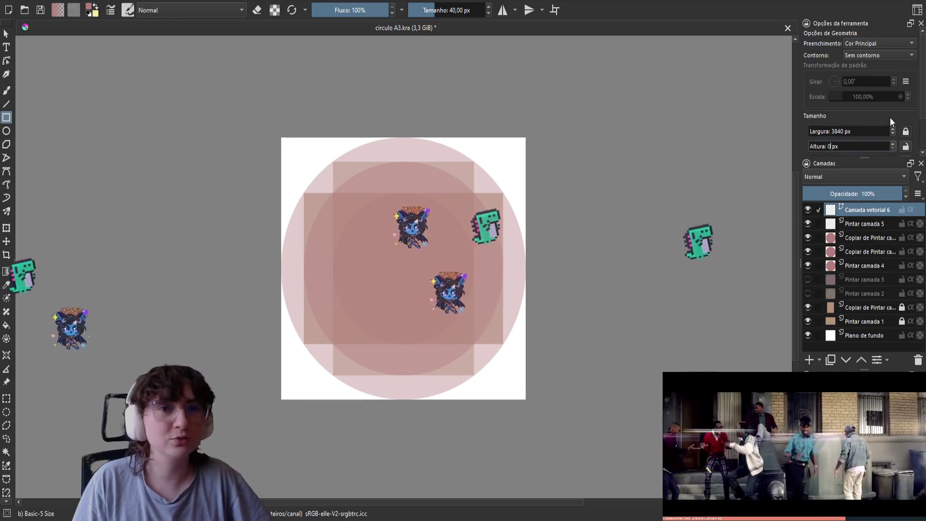
pyautogui.press('BackSpace')
pyautogui.write('2160')
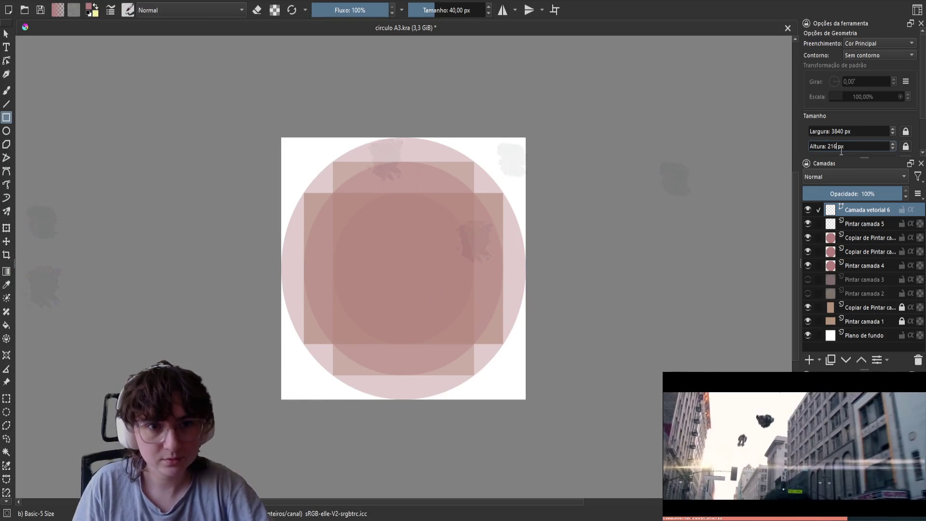
# Draw the 3840 × 2160 px rectangle on Camada vetorial 6 inside the circle.
pyautogui.scroll(-2, 911, 111)
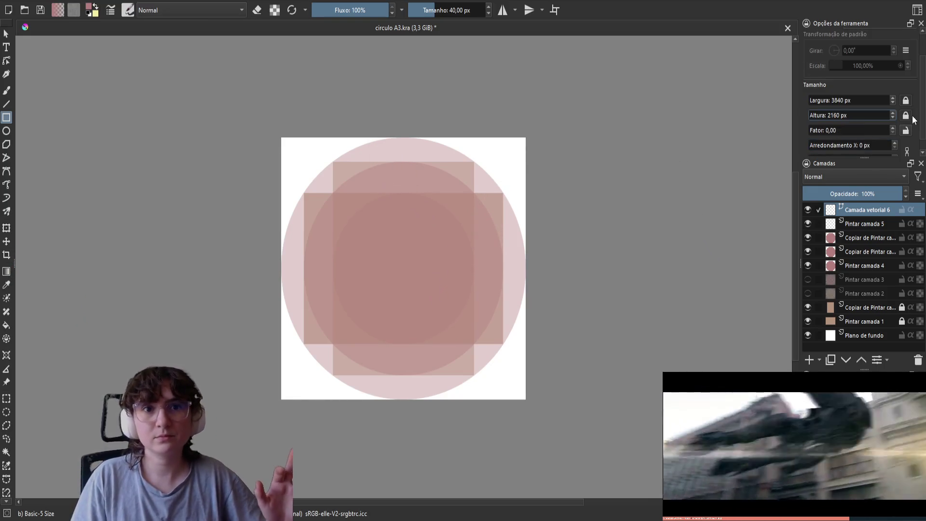
pyautogui.scroll(2, 336, 266)
pyautogui.moveTo(369, 210); pyautogui.dragTo(523, 304)
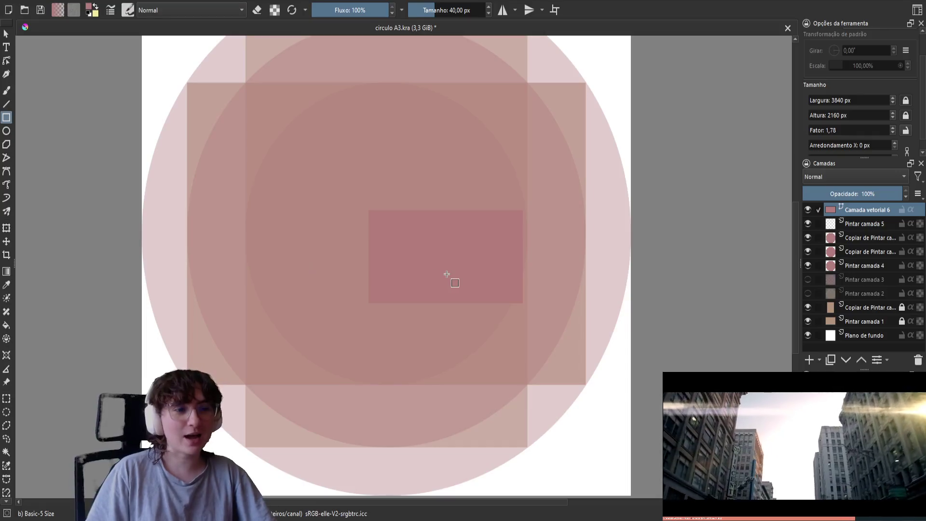
pyautogui.scroll(-1, 474, 283)
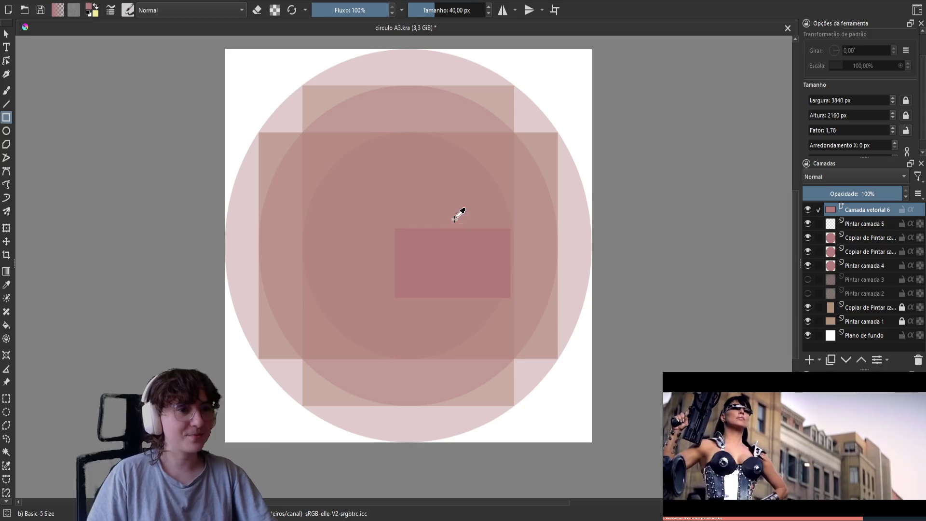
# Finish naming the layers with A3 600 DPI retrato and delete the empty Pintar camada 5 layer.
pyautogui.hotkey('ctrl', 't')
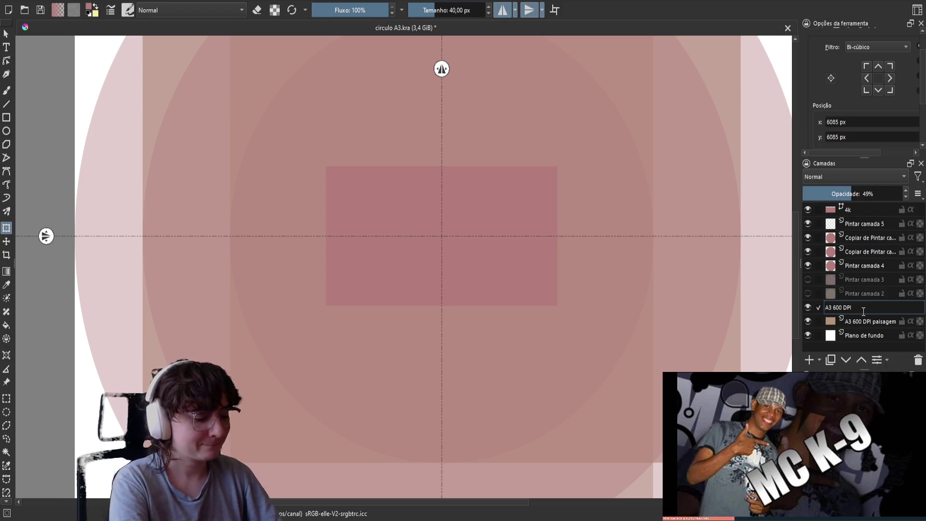
pyautogui.press('Return')
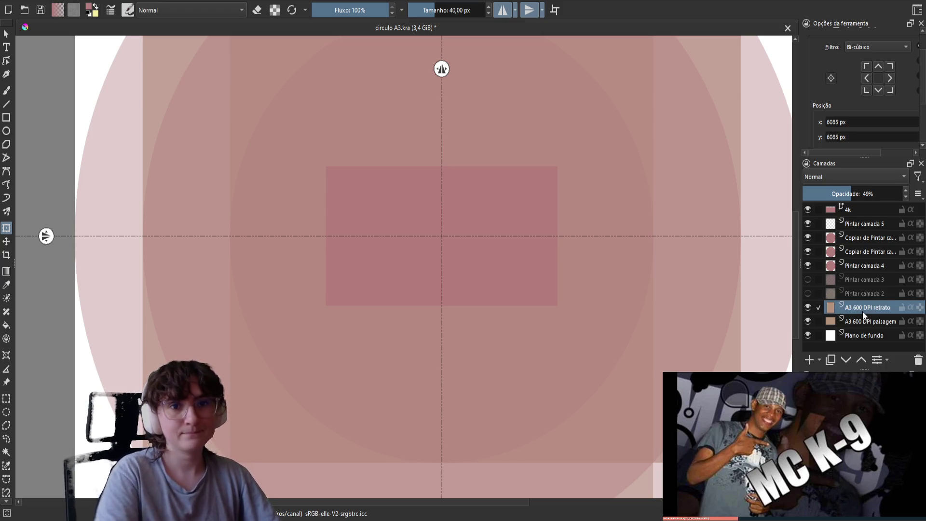
pyautogui.click(859, 223)
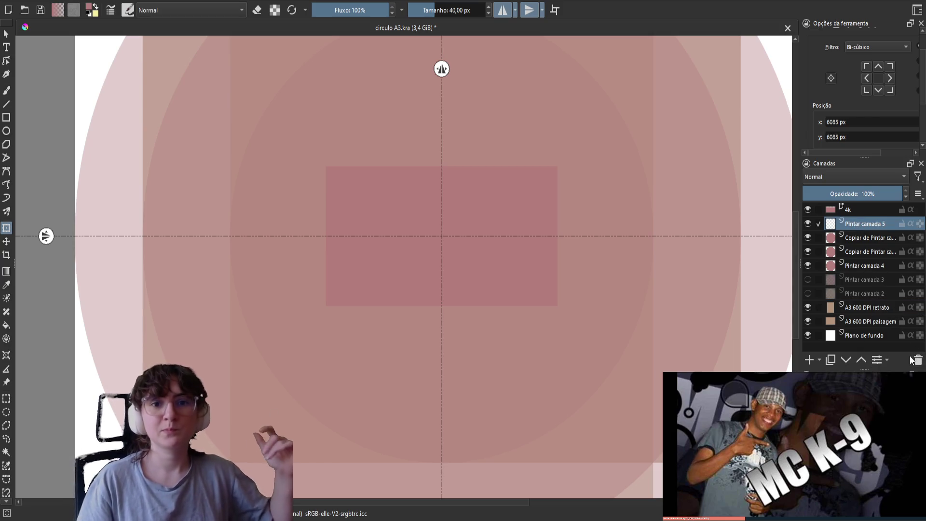
pyautogui.click(911, 357)
# Duplicate the 4k layer into Copiar de 4k and start transforming the copied rectangle.
pyautogui.click(849, 210)
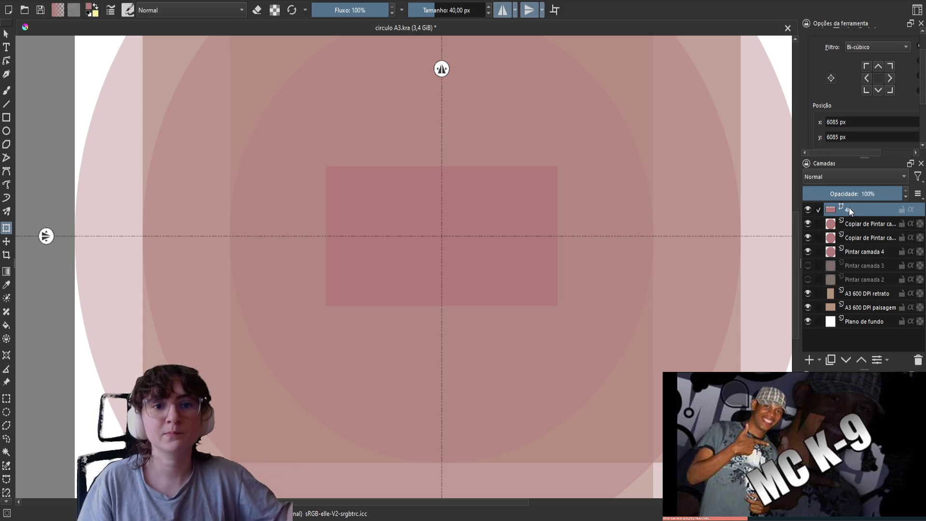
pyautogui.click(831, 360)
pyautogui.click(519, 265)
pyautogui.press('-')
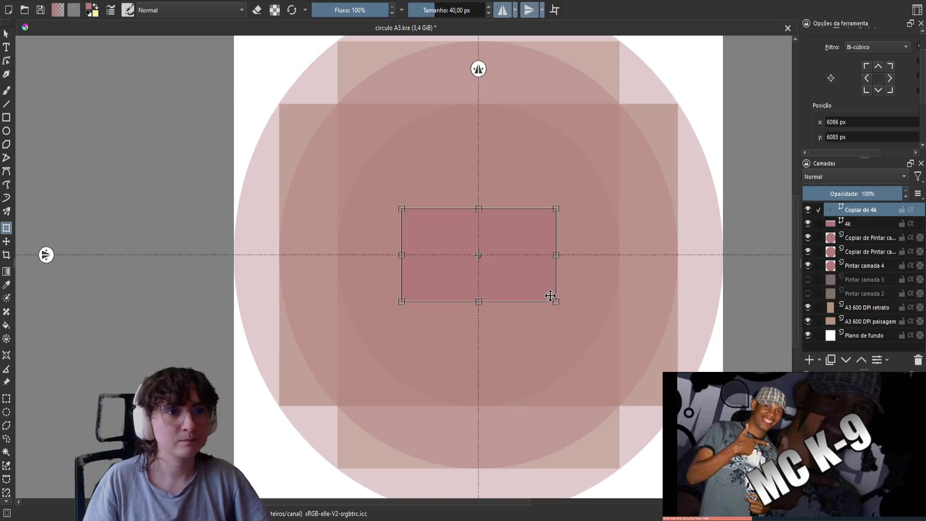
# Scale the copied 4k rectangle up from its centre and fine-tune its right edge.
pyautogui.moveTo(556, 301); pyautogui.dragTo(655, 419)
pyautogui.scroll(4, 729, 314)
pyautogui.scroll(1, 730, 314)
pyautogui.scroll(-1, 440, 230)
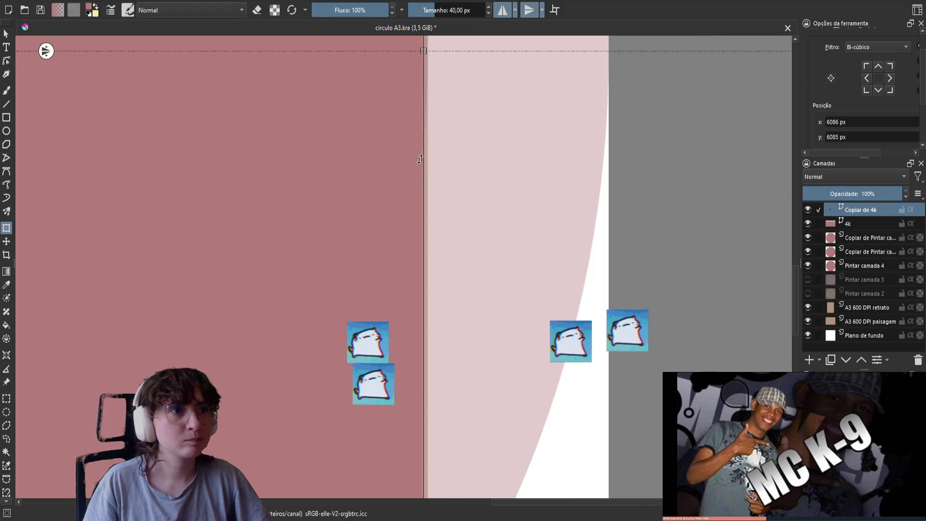
pyautogui.moveTo(424, 51); pyautogui.dragTo(426, 50)
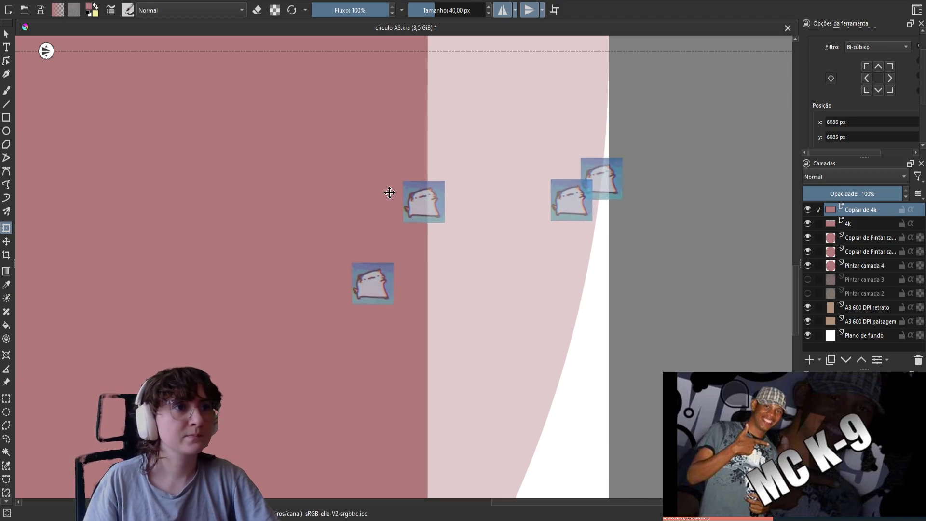
pyautogui.scroll(-3, 390, 192)
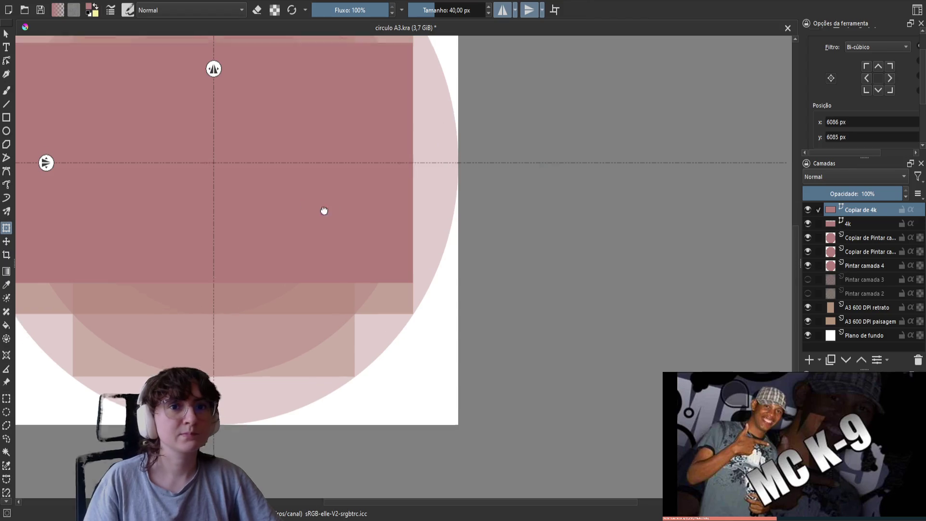
pyautogui.scroll(-2, 400, 263)
pyautogui.scroll(-1, 492, 320)
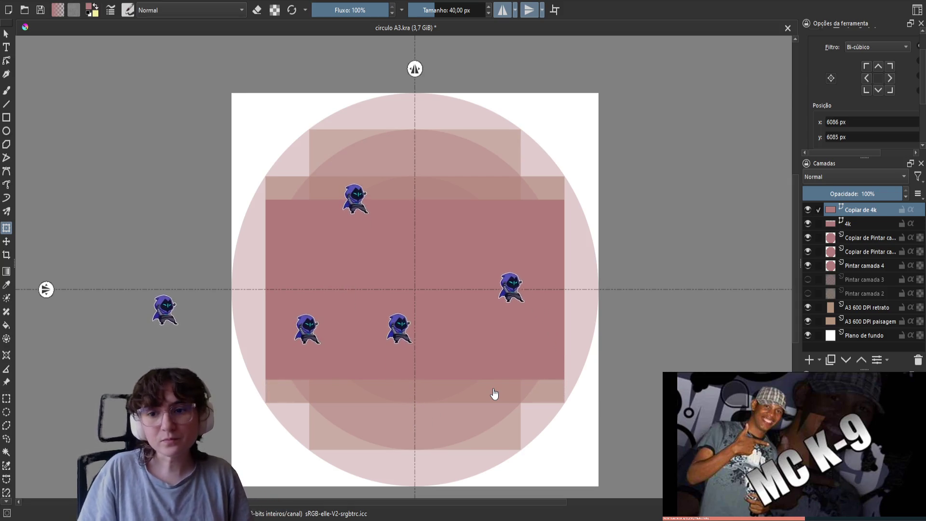
# Undo a stray drag, re-enlarge the rectangle into a wide landscape frame, and adjust its edge close up.
pyautogui.moveTo(833, 153); pyautogui.dragTo(903, 152)
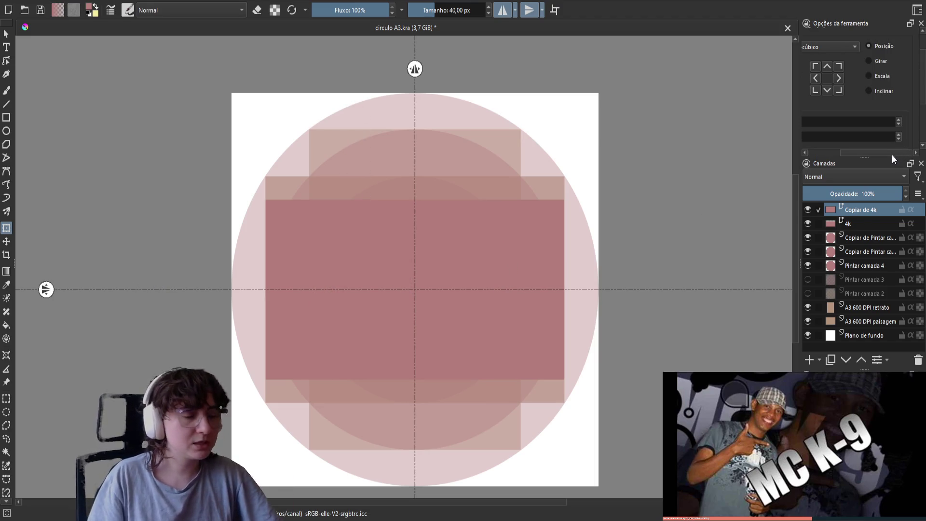
pyautogui.hotkey('ctrl', 'z')
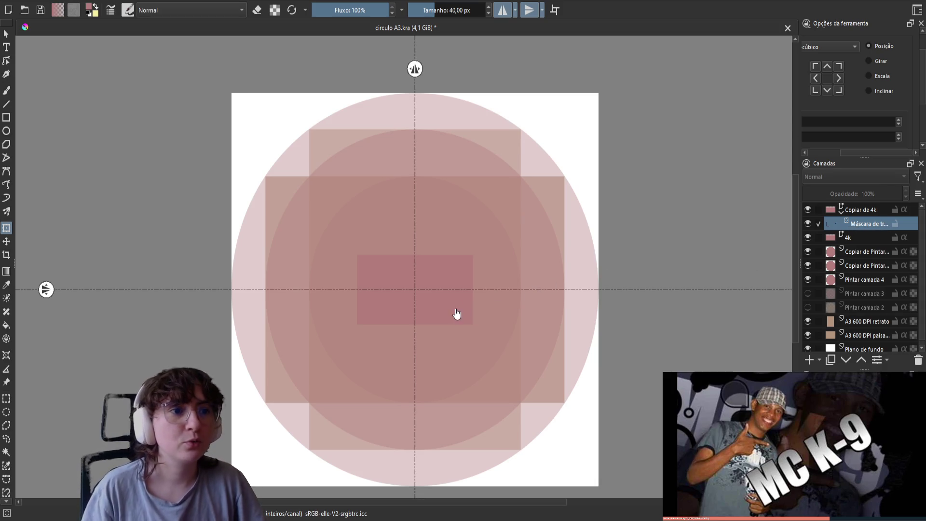
pyautogui.moveTo(473, 325); pyautogui.dragTo(563, 389)
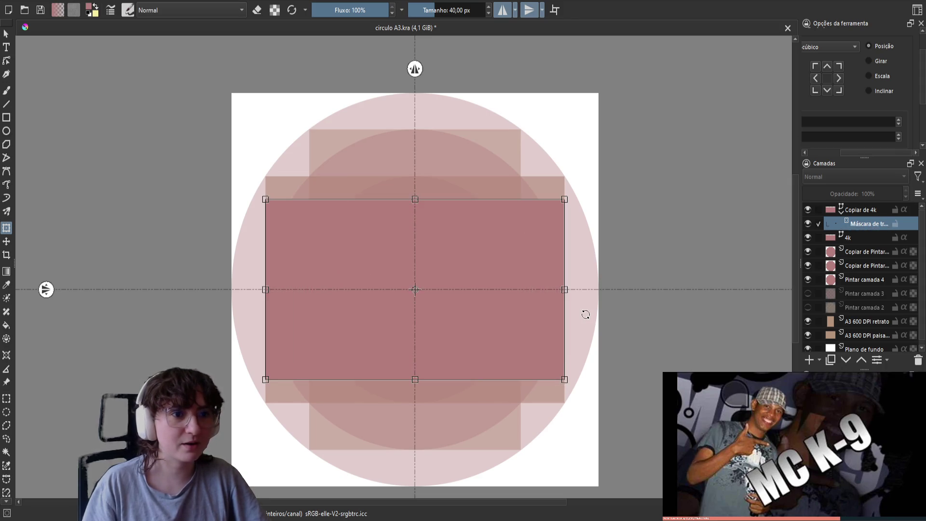
pyautogui.scroll(5, 579, 311)
pyautogui.moveTo(502, 198); pyautogui.dragTo(502, 216)
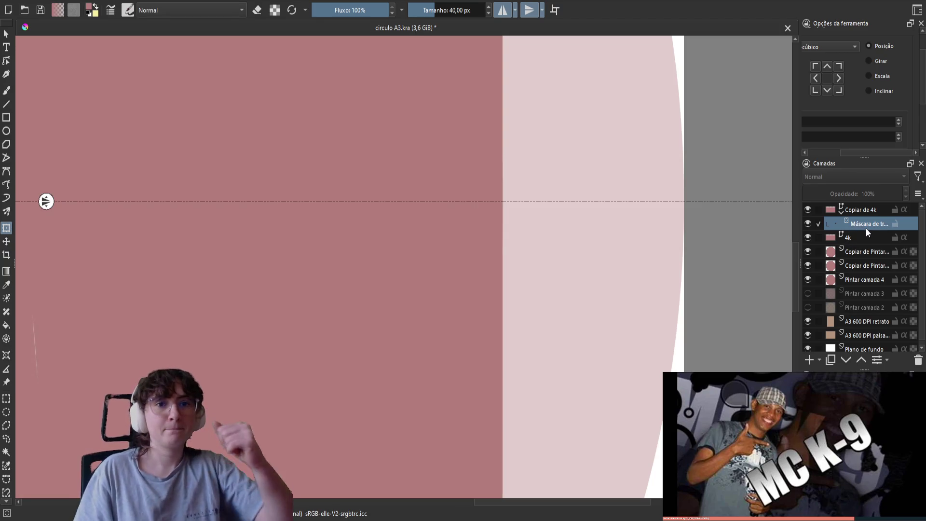
pyautogui.doubleClick(867, 224)
pyautogui.click(857, 239)
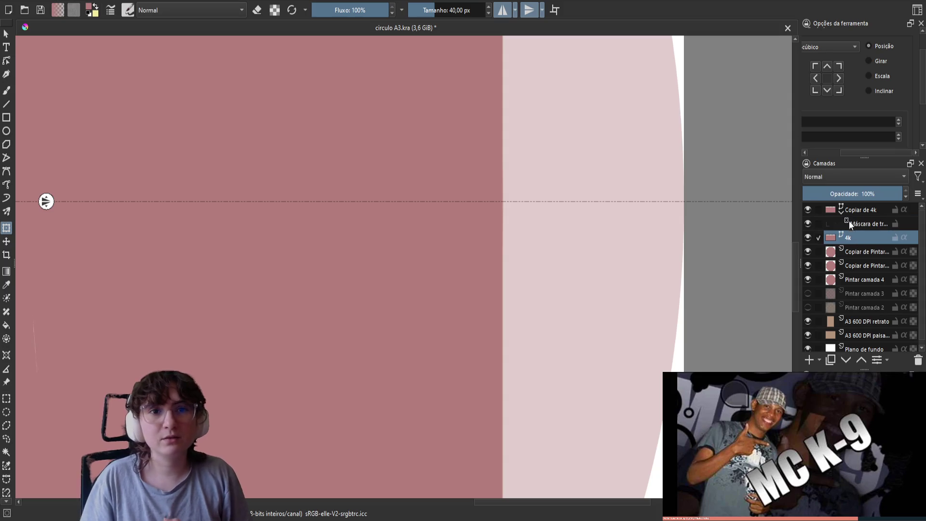
pyautogui.click(854, 225)
pyautogui.click(848, 232)
pyautogui.doubleClick(839, 223)
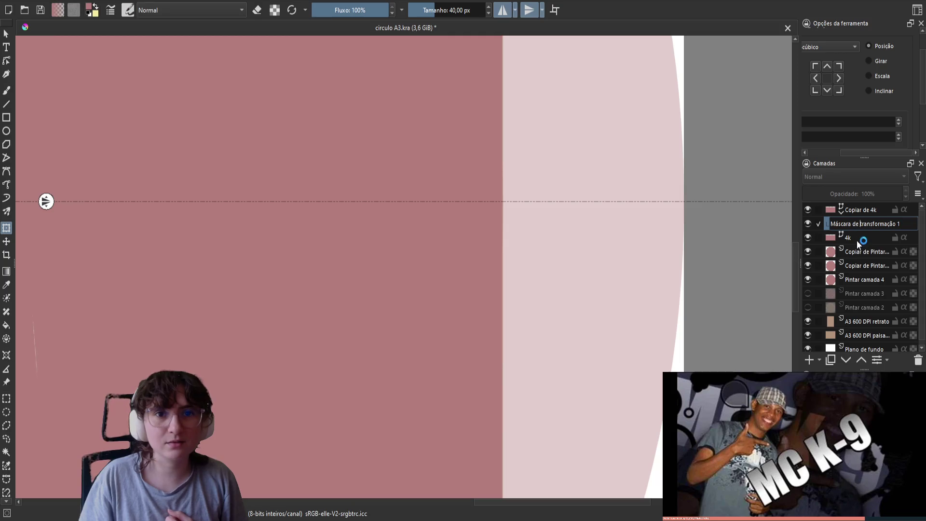
pyautogui.press('Return')
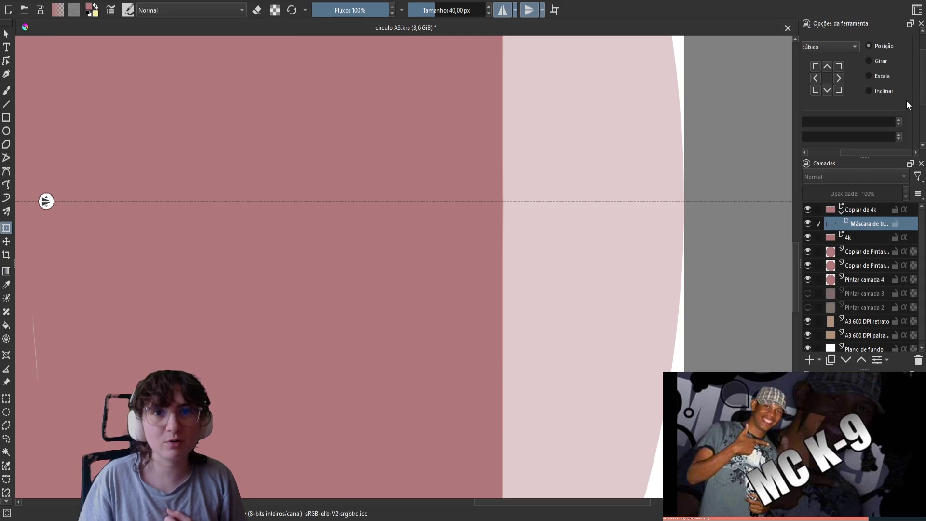
pyautogui.moveTo(922, 94); pyautogui.dragTo(917, 134)
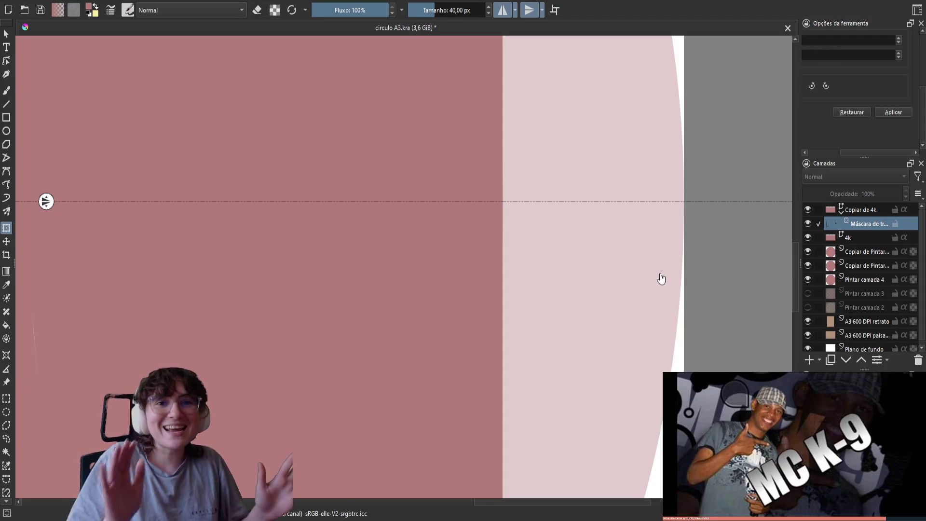
pyautogui.scroll(-4, 599, 290)
pyautogui.scroll(-2, 449, 285)
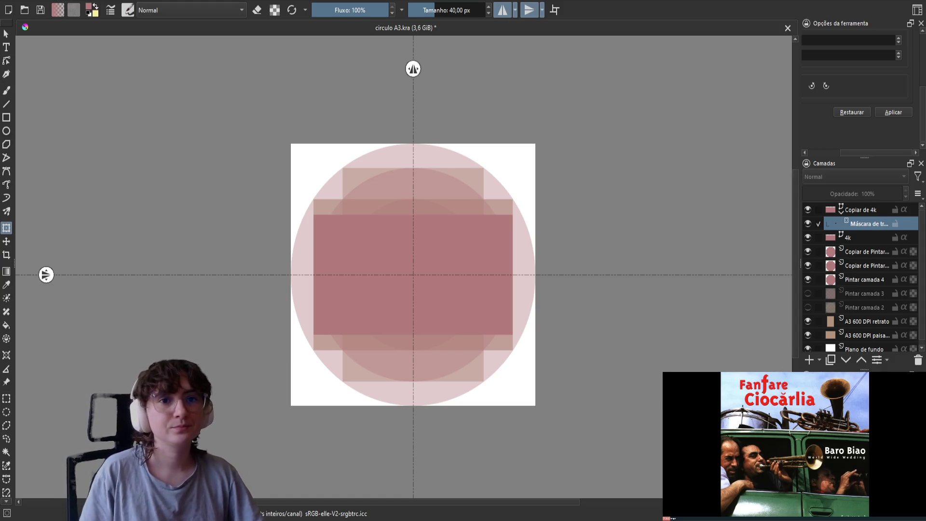
# Toggle the transform mask to compare with the original, leave it visible, and save circulo A3.kra.
pyautogui.click(808, 223)
pyautogui.click(807, 224)
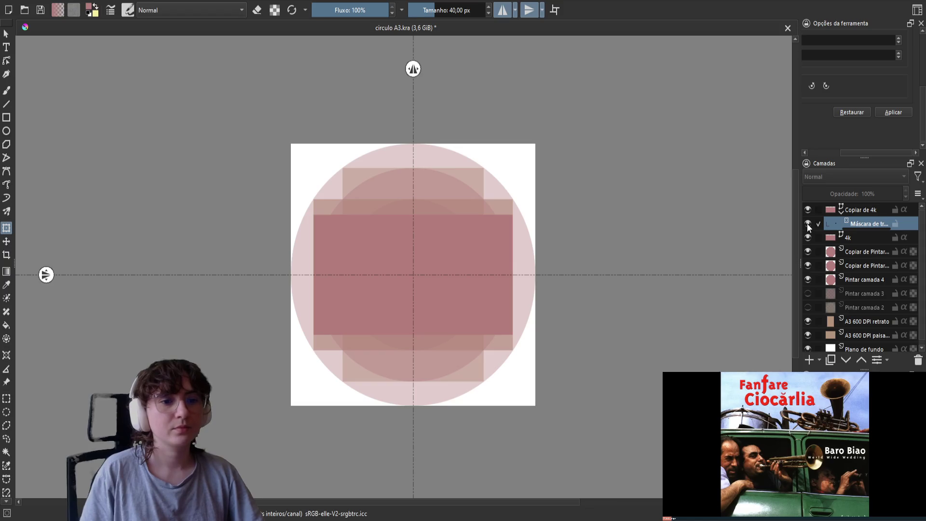
pyautogui.click(807, 224)
pyautogui.click(807, 225)
pyautogui.click(807, 224)
pyautogui.click(808, 224)
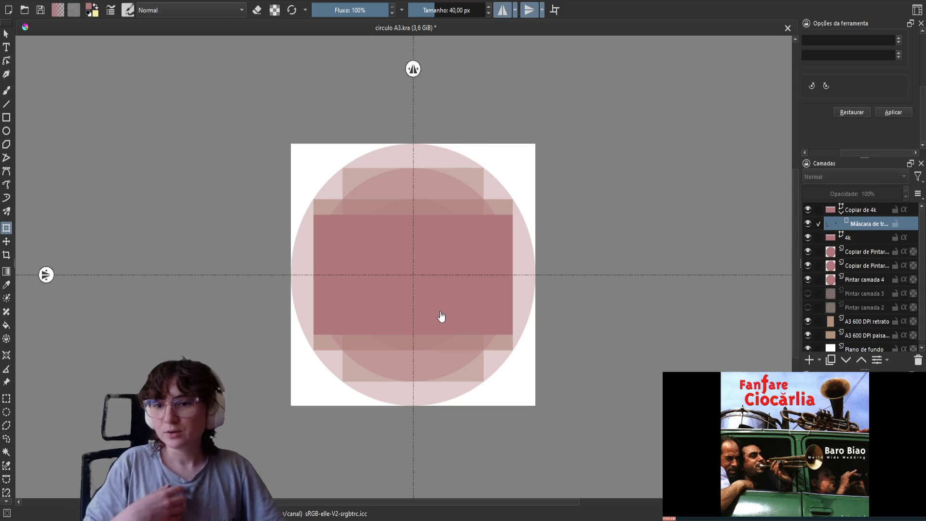
pyautogui.hotkey('ctrl', 's')
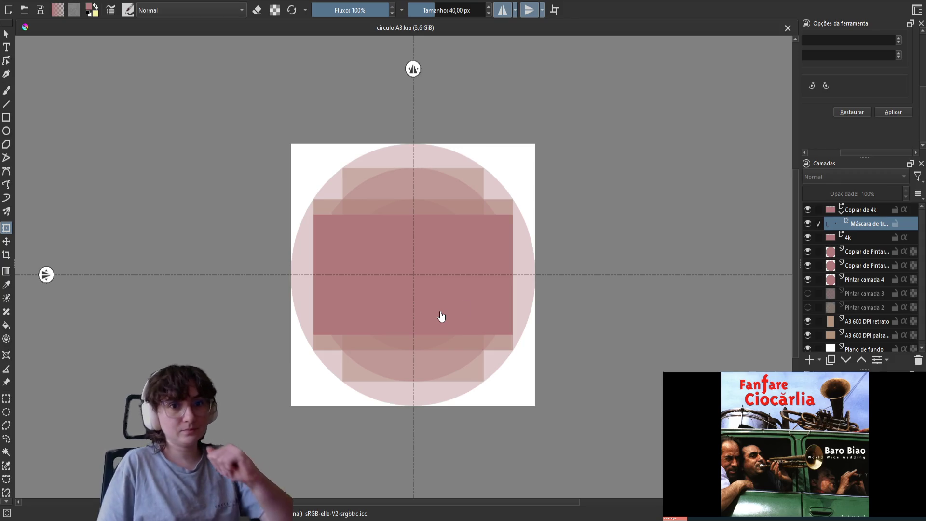
# Duplicate Copiar de 4k and rotate the new copy's transform mask to create a turned frame.
pyautogui.click(875, 208)
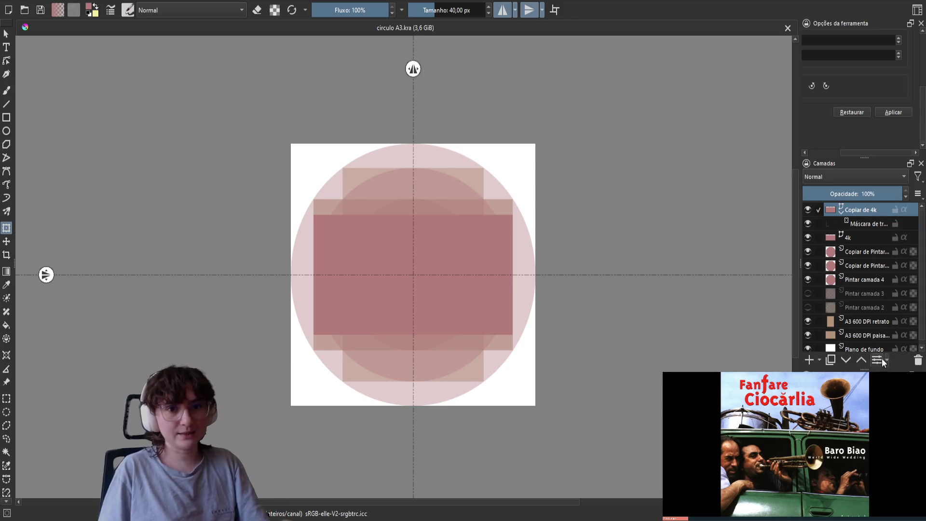
pyautogui.click(831, 360)
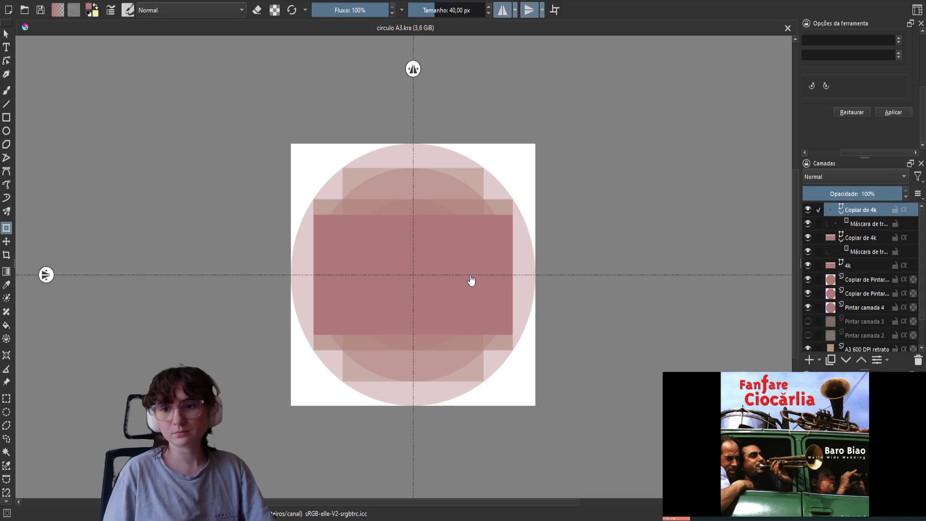
pyautogui.click(869, 224)
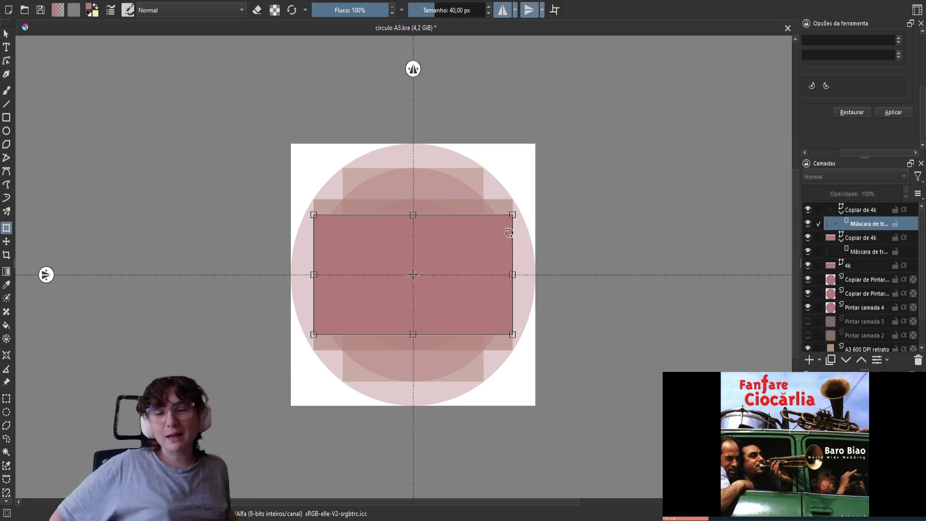
pyautogui.moveTo(524, 213)
pyautogui.mouseDown()
pyautogui.moveTo(517, 199)
pyautogui.moveTo(412, 138)
pyautogui.moveTo(310, 136)
pyautogui.moveTo(312, 160)
pyautogui.mouseUp()
pyautogui.press('Return')
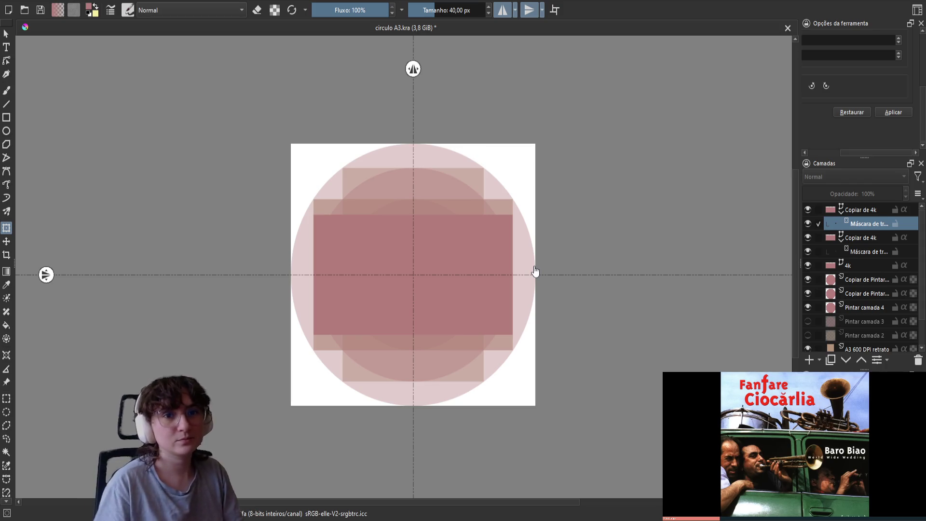
pyautogui.click(878, 210)
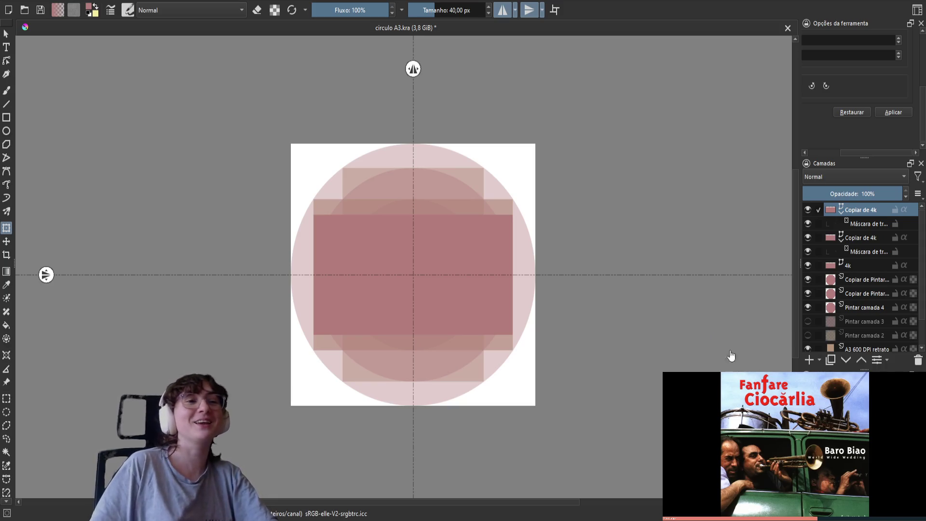
# Turn off vertical and horizontal canvas mirroring, save, and set the top Copiar de 4k to 49% opacity.
pyautogui.click(497, 14)
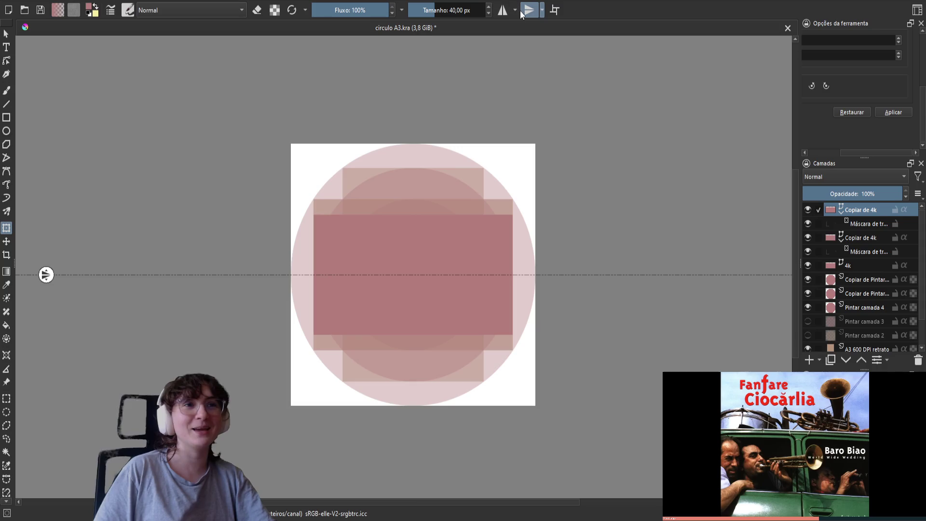
pyautogui.click(527, 11)
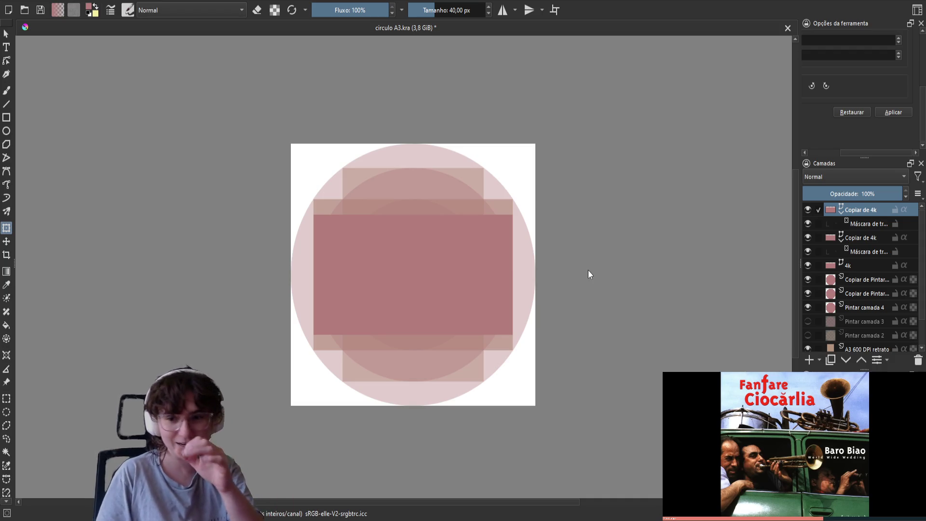
pyautogui.hotkey('ctrl', 's')
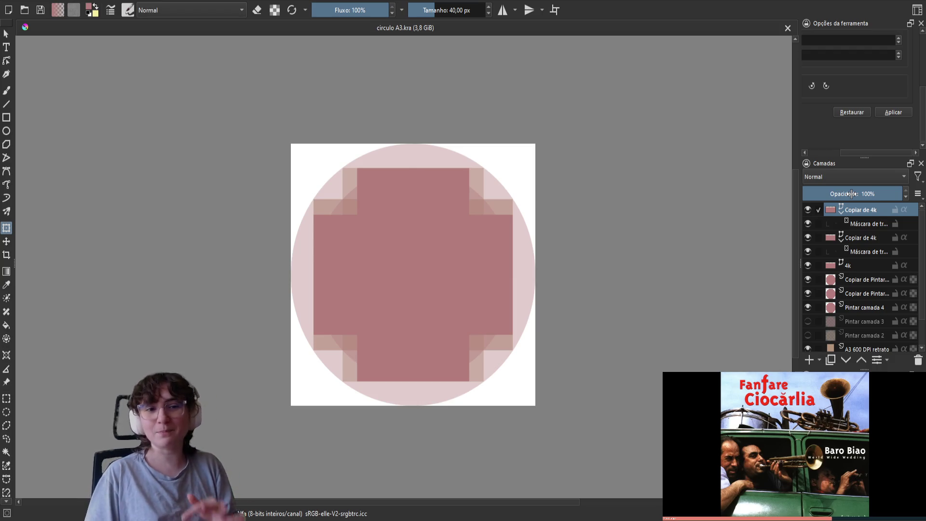
pyautogui.click(852, 194)
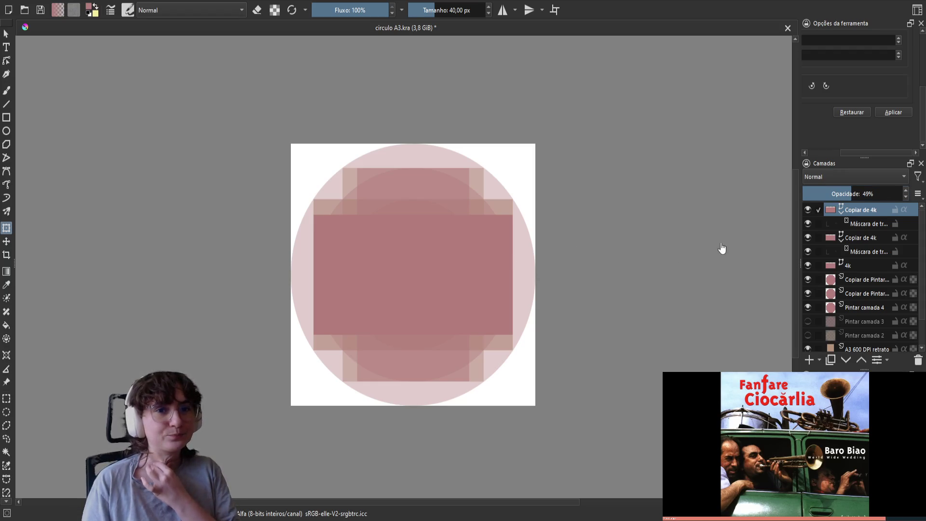
pyautogui.click(854, 237)
# Lower the second Copiar de 4k layer's opacity to 51%.
pyautogui.moveTo(861, 195); pyautogui.dragTo(853, 194)
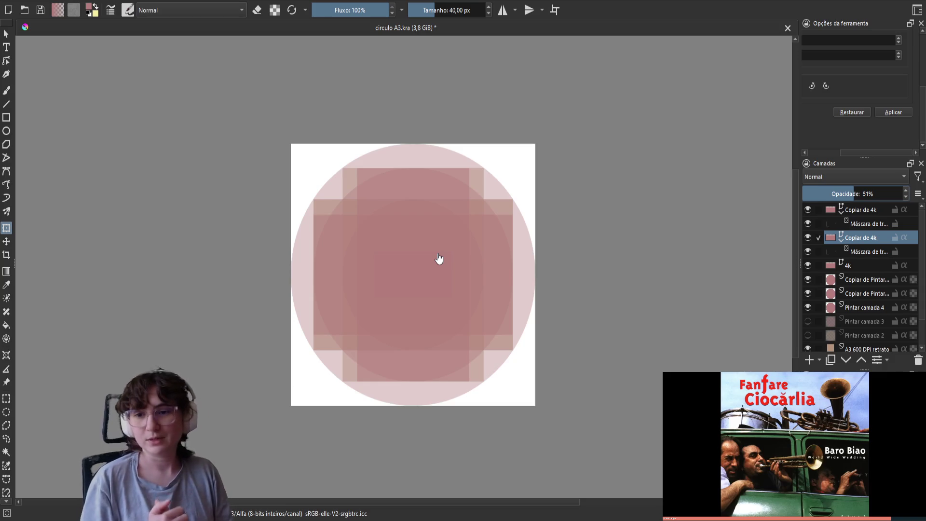
# Zoom into the canvas and collapse both Copiar de 4k layers to hide their transform mask rows.
pyautogui.scroll(2, 467, 274)
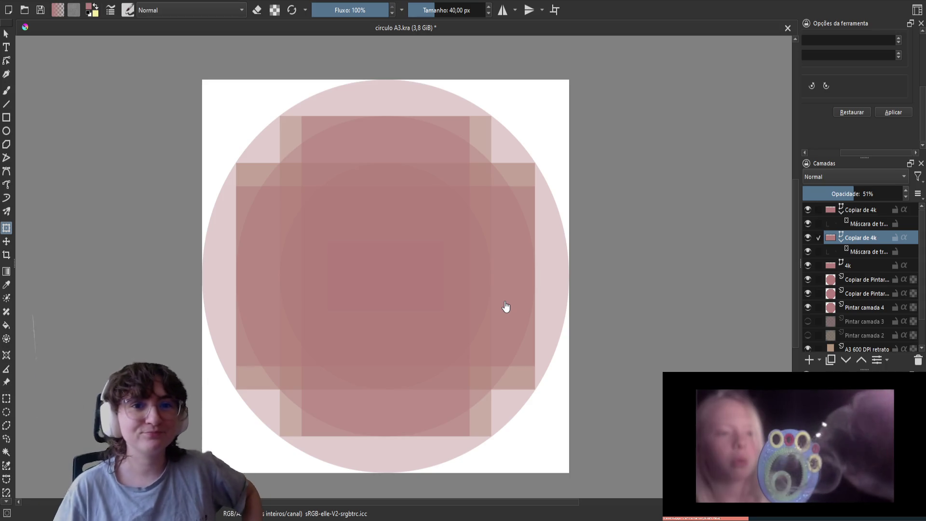
pyautogui.click(842, 239)
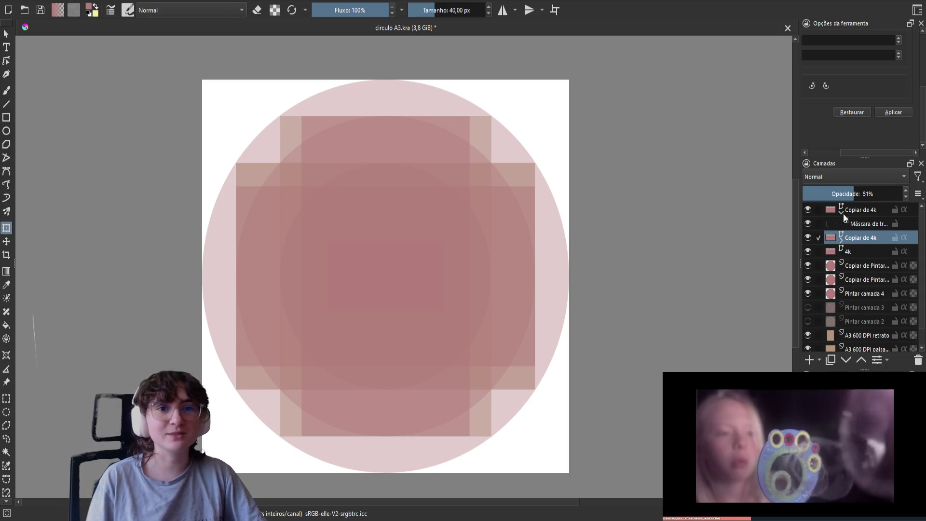
pyautogui.click(842, 211)
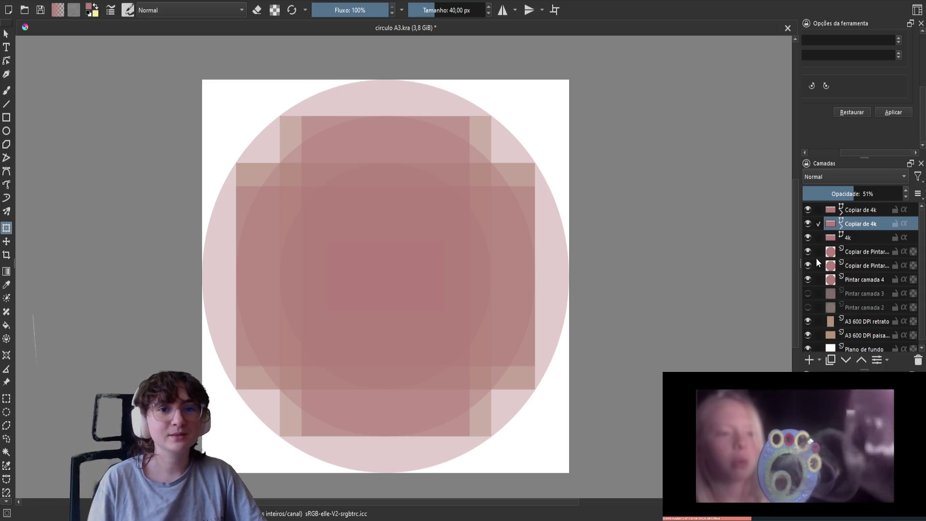
# Expand the second Copiar de 4k layer, confirm its transform mask covers the central rectangle, and save.
pyautogui.click(841, 225)
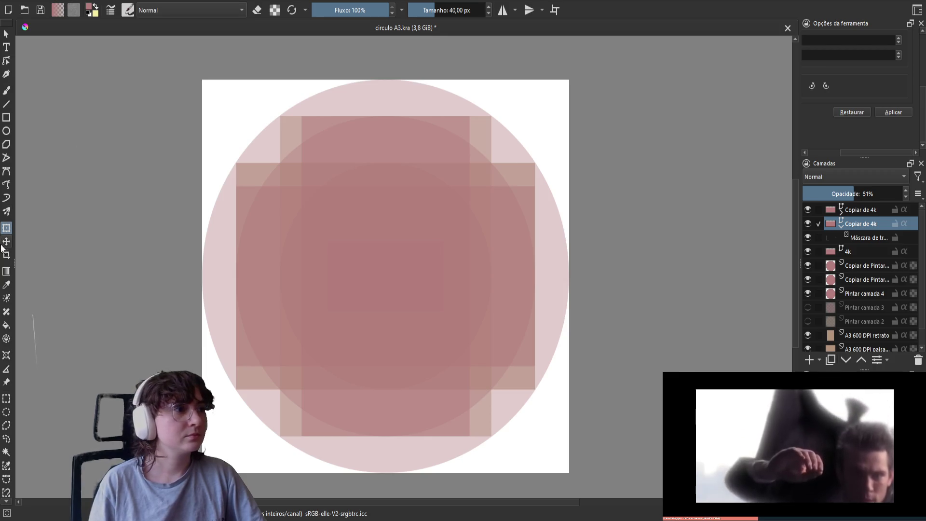
pyautogui.click(353, 208)
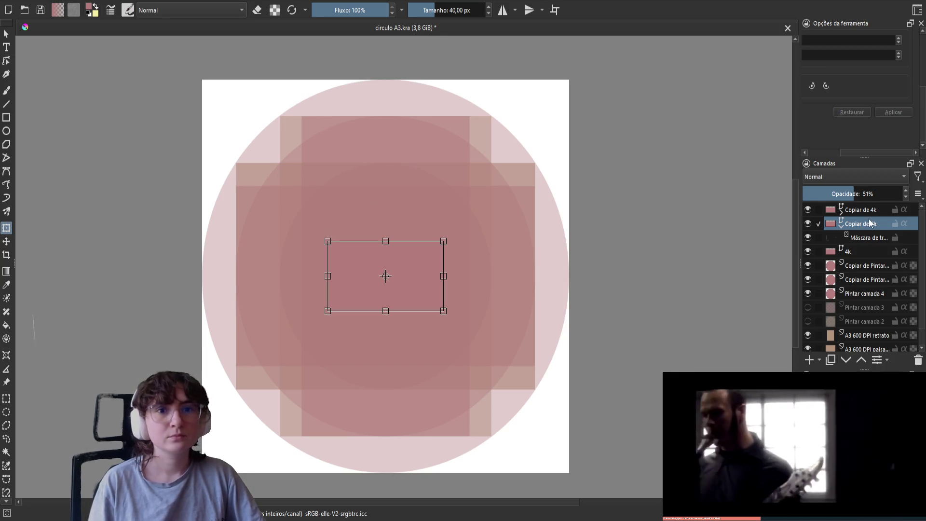
pyautogui.click(853, 253)
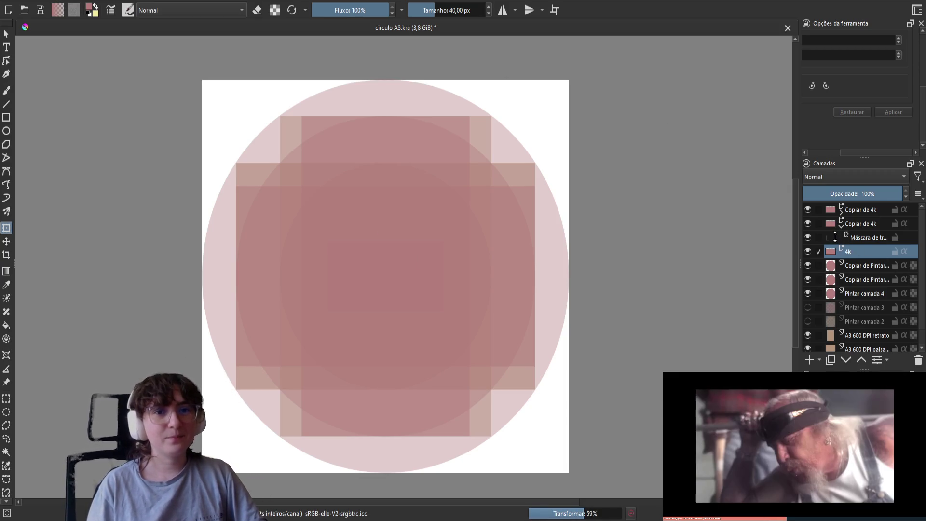
pyautogui.hotkey('ctrl', 's')
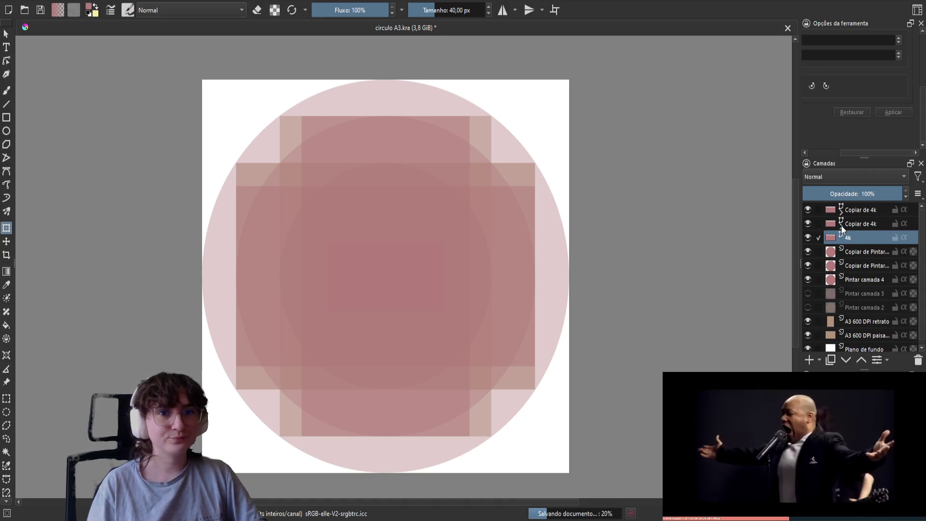
# Lock transparency on the second circle copy and the Pintar camada 4 circle layers.
pyautogui.click(860, 252)
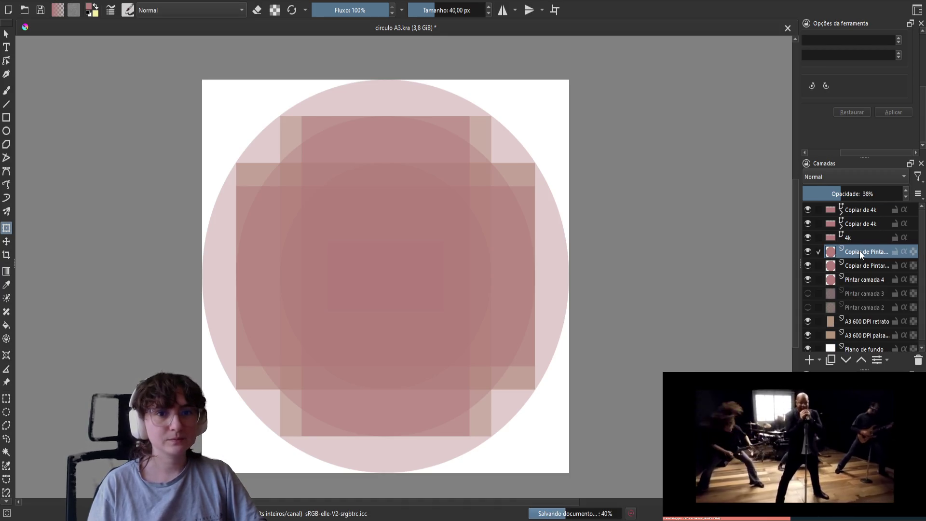
pyautogui.click(913, 266)
pyautogui.click(913, 280)
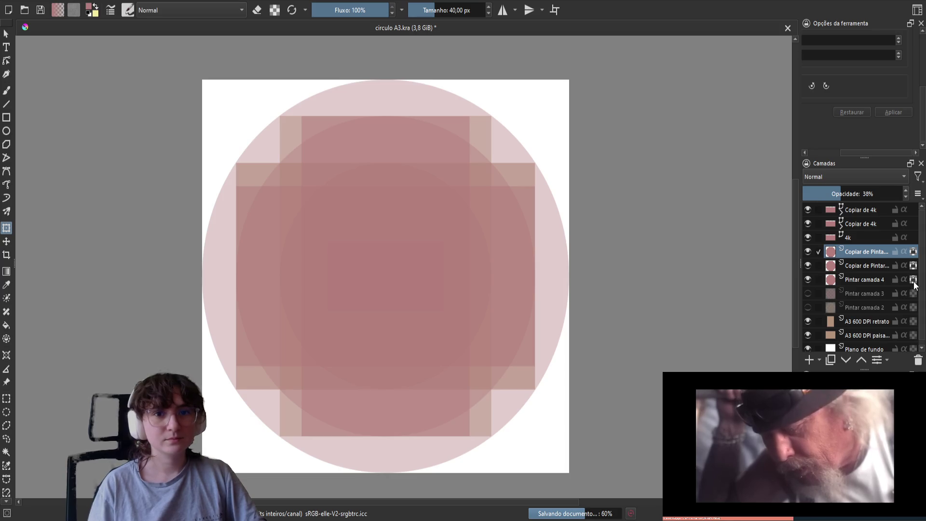
pyautogui.click(860, 279)
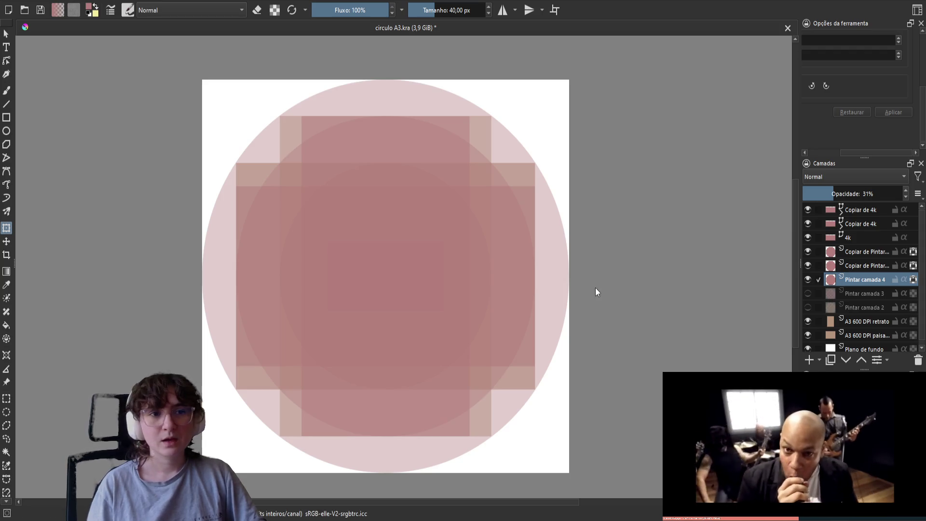
# Fill the Pintar camada 4 circle with a purple picked from the pop-up palette.
pyautogui.press('f')
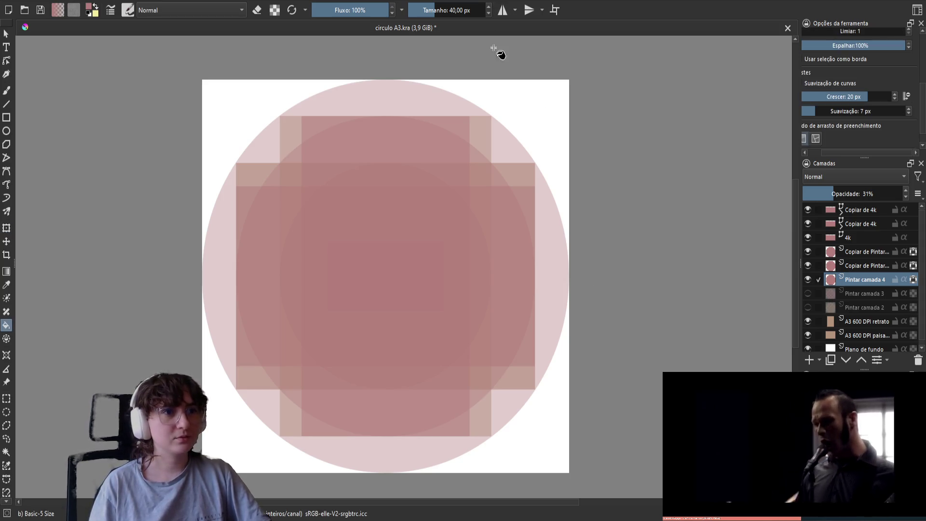
pyautogui.rightClick(468, 203)
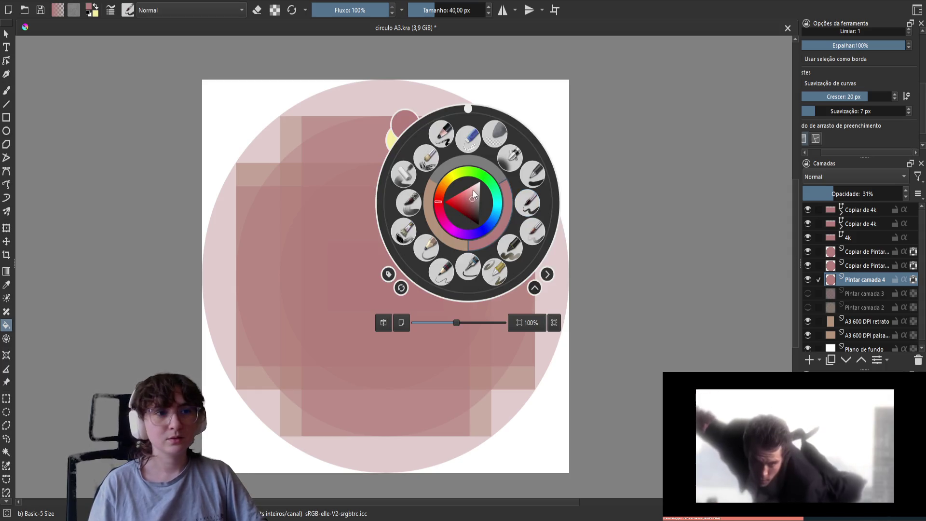
pyautogui.click(474, 234)
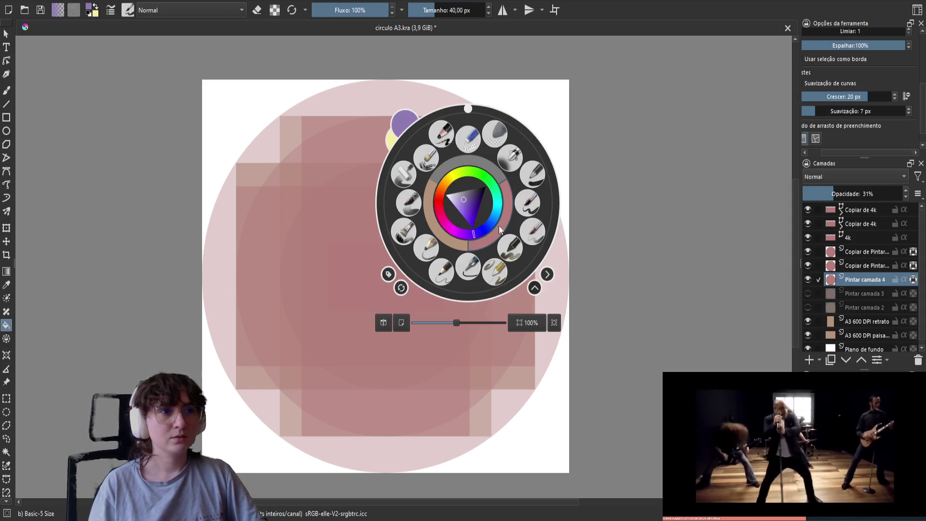
pyautogui.click(696, 213)
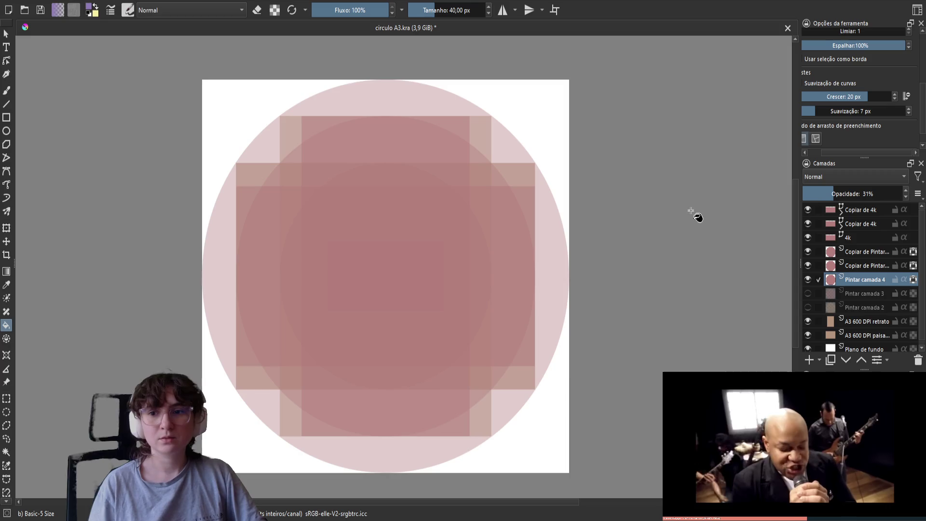
pyautogui.click(427, 311)
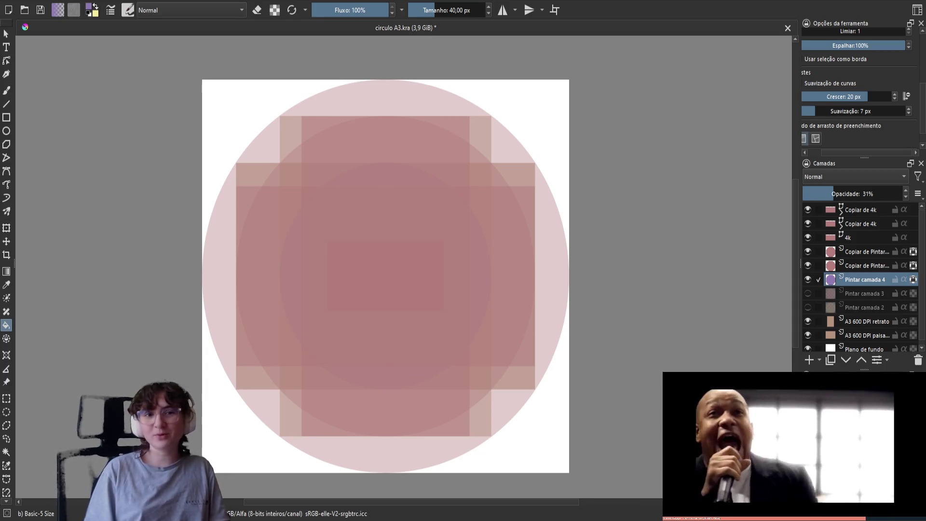
pyautogui.press('pageup')
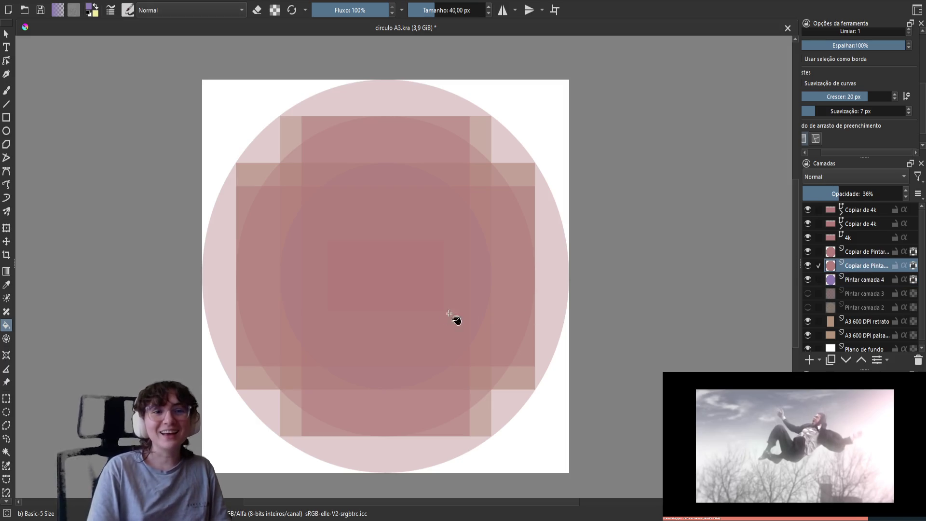
# Fill the middle circle copy purple and lower the top Copiar de 4k frame to 37% opacity.
pyautogui.click(435, 315)
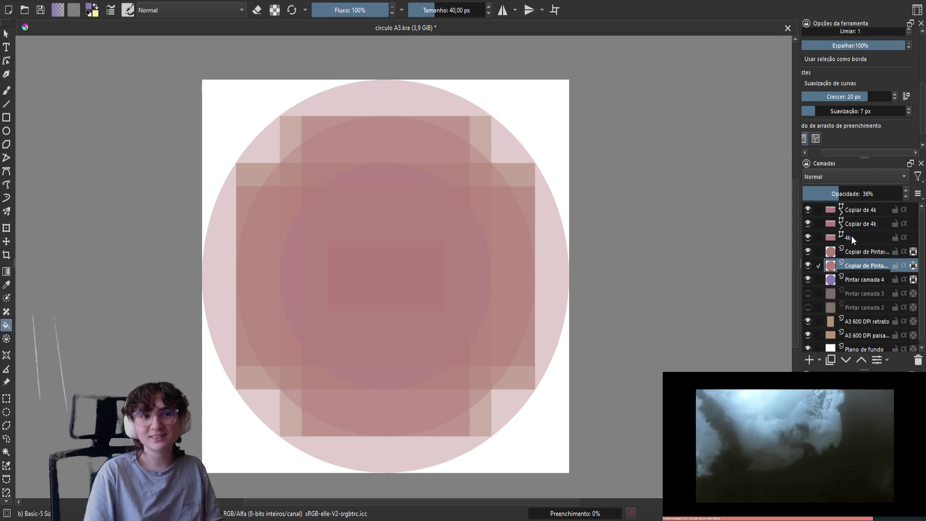
pyautogui.click(862, 225)
pyautogui.click(852, 212)
pyautogui.click(840, 194)
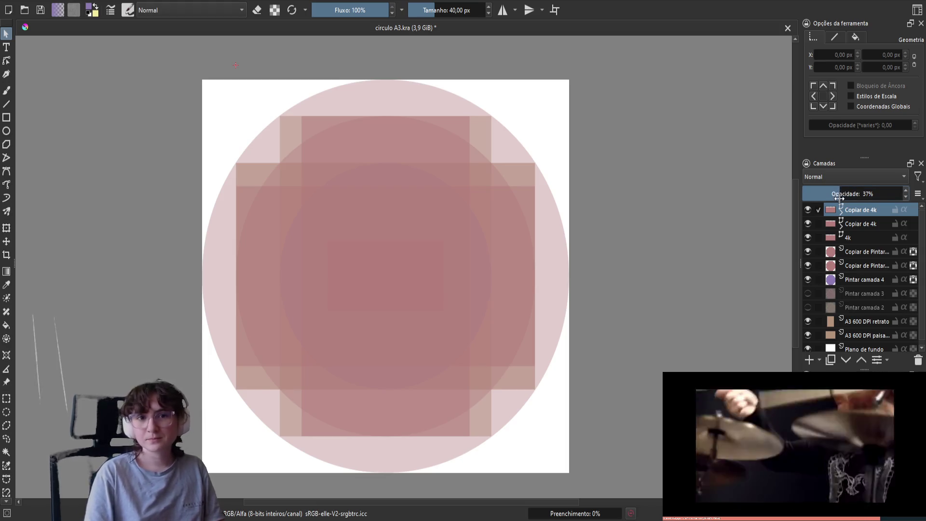
# Reselect the top circle copy layer and return to the Fill tool.
pyautogui.click(875, 252)
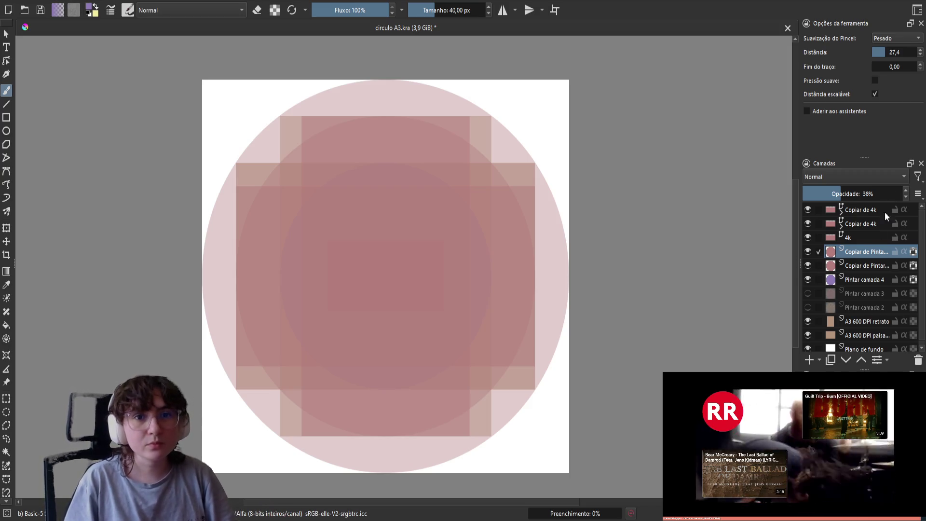
pyautogui.click(865, 266)
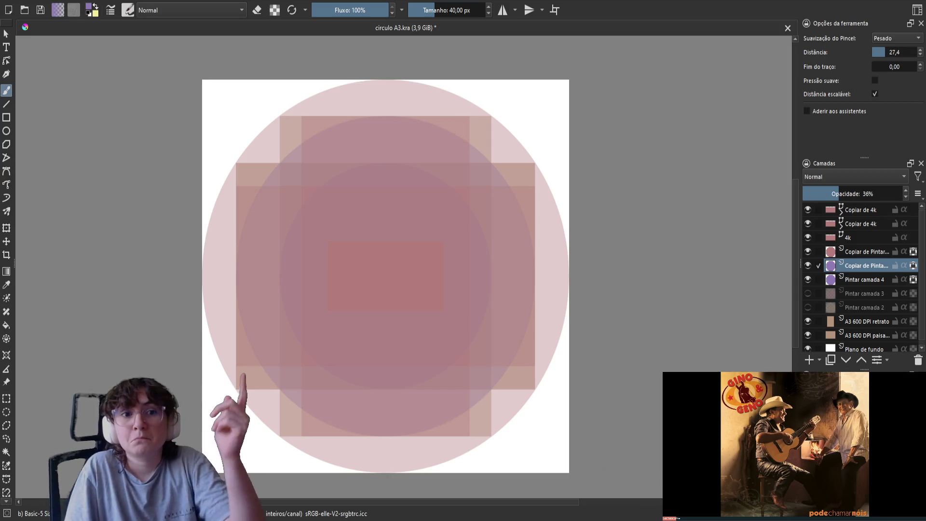
pyautogui.click(867, 251)
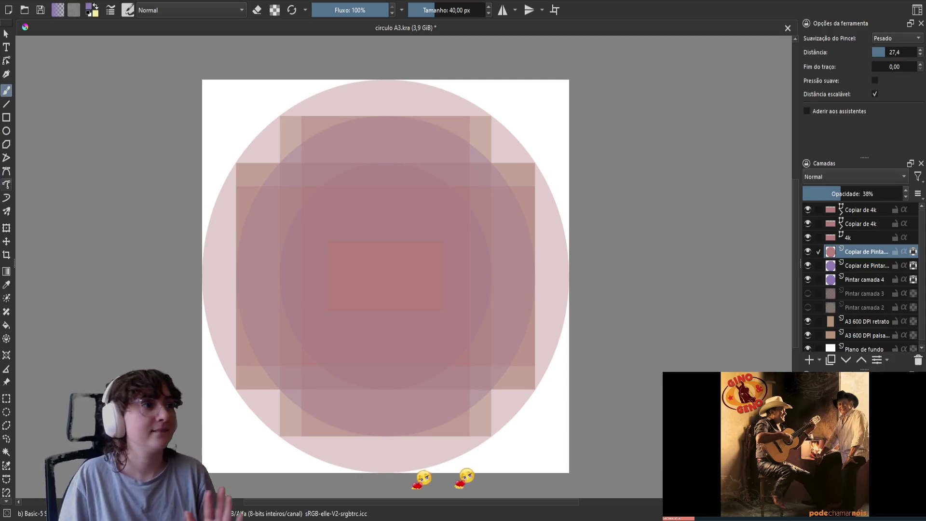
pyautogui.click(7, 324)
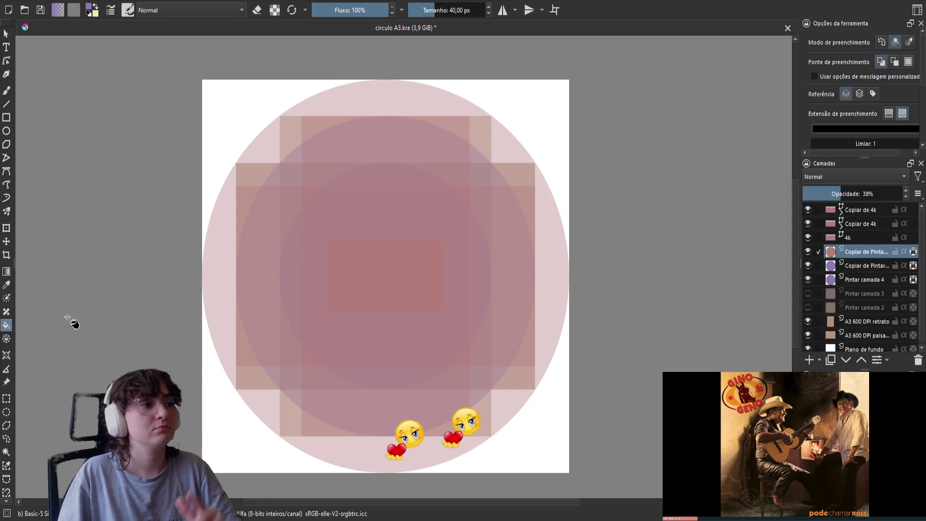
# Fill the large outer circle on the top Copiar de Pintar camada 4 layer with purple.
pyautogui.click(358, 313)
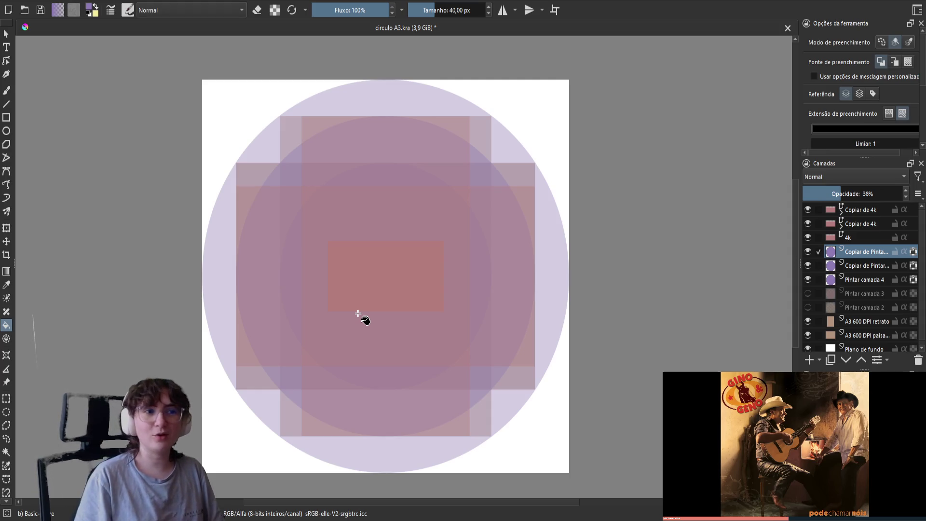
pyautogui.click(866, 324)
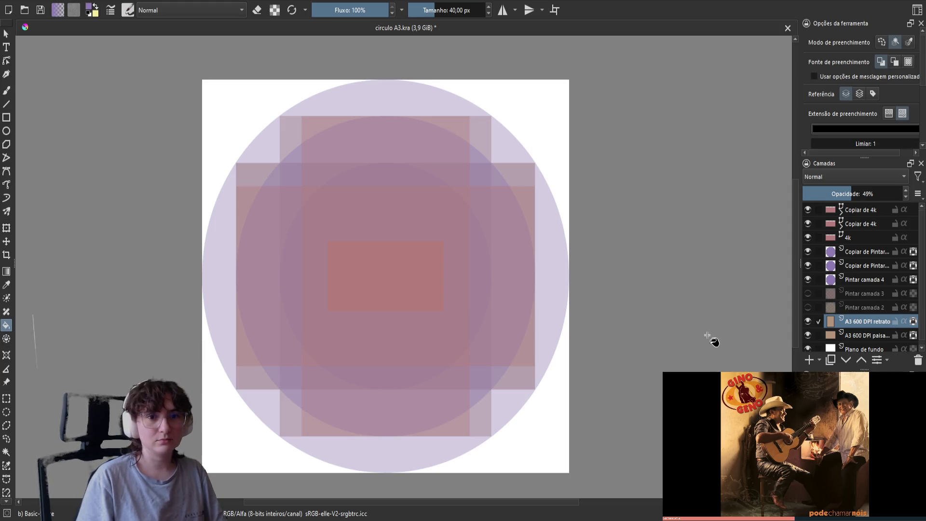
# Pick a pale yellow in the pop-up palette and fill the A3 600 DPI paisagem rectangle.
pyautogui.rightClick(637, 351)
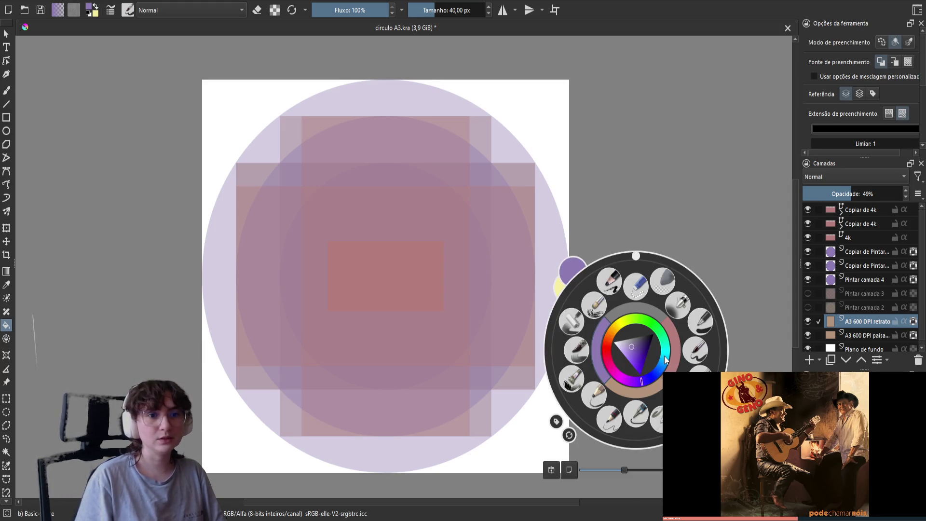
pyautogui.click(624, 322)
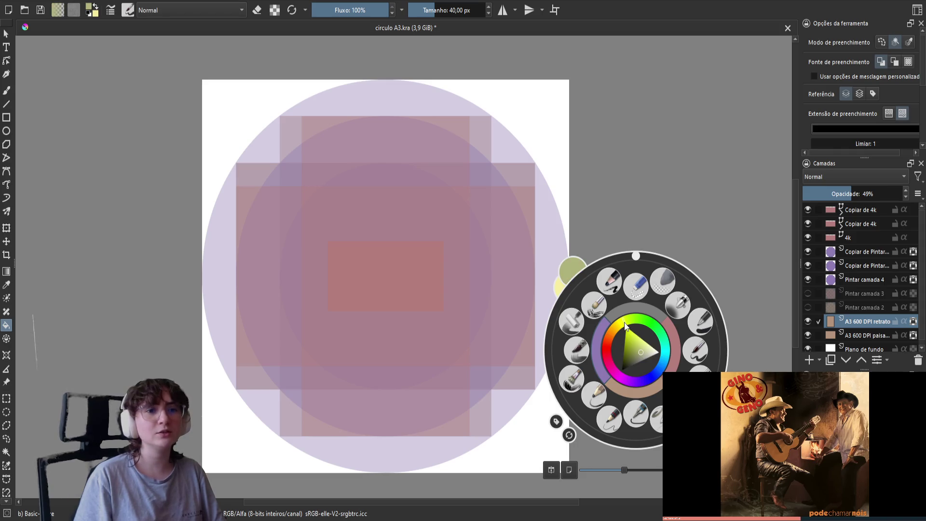
pyautogui.click(638, 352)
pyautogui.moveTo(639, 352); pyautogui.dragTo(639, 344)
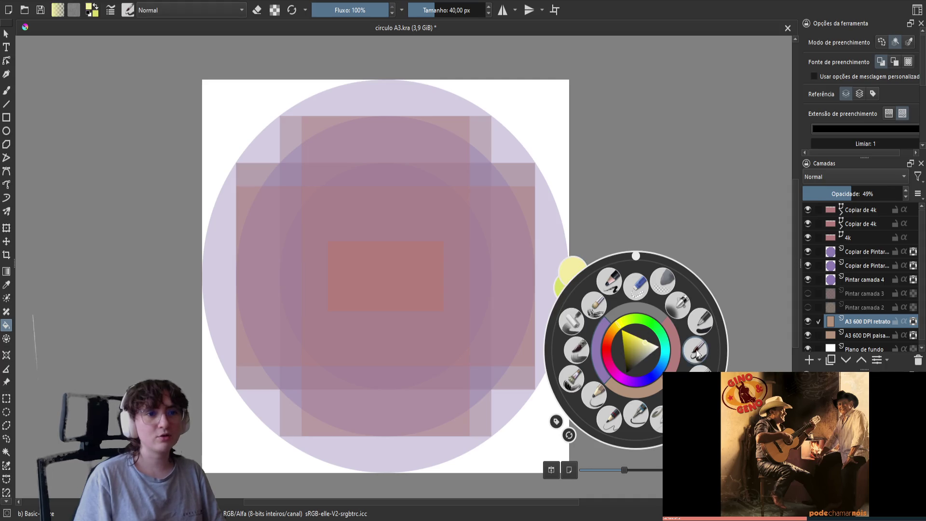
pyautogui.click(868, 335)
pyautogui.click(468, 226)
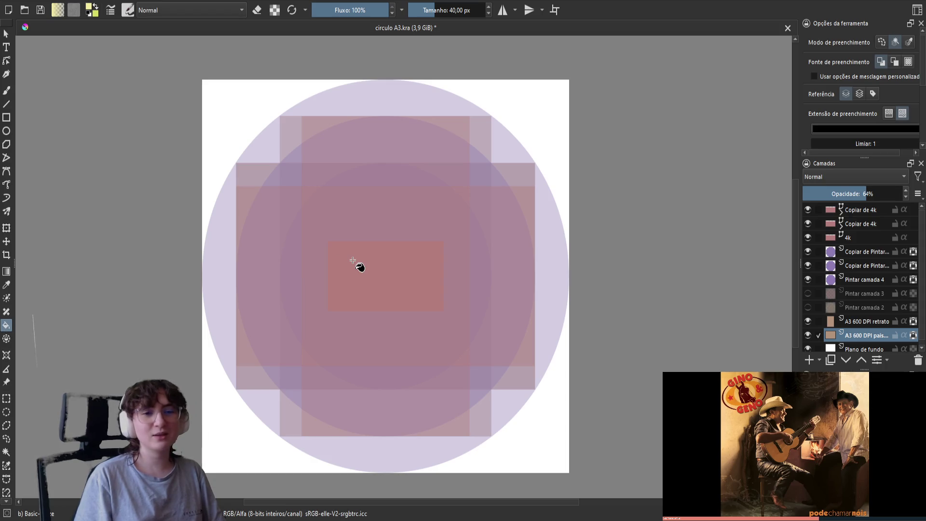
pyautogui.click(384, 288)
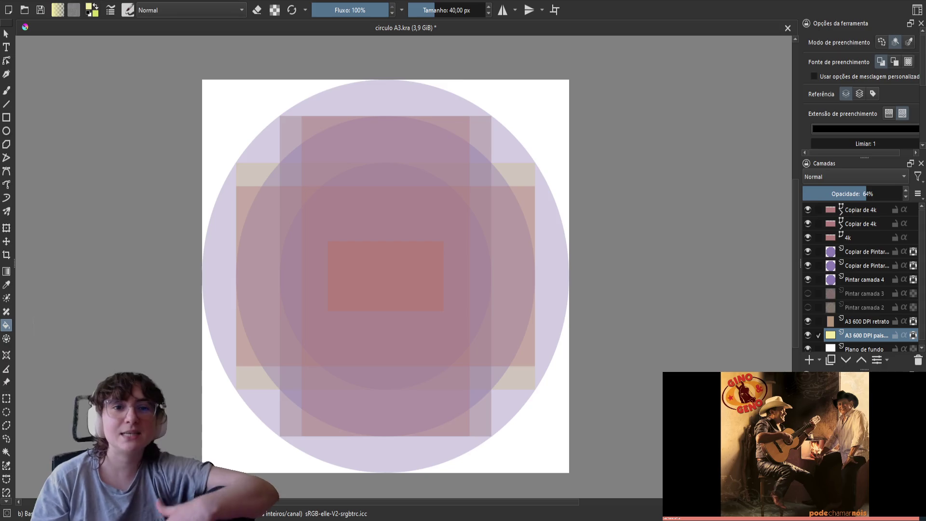
# Switch to the A3 600 DPI retrato layer and fill the portrait rectangle pale yellow.
pyautogui.click(850, 320)
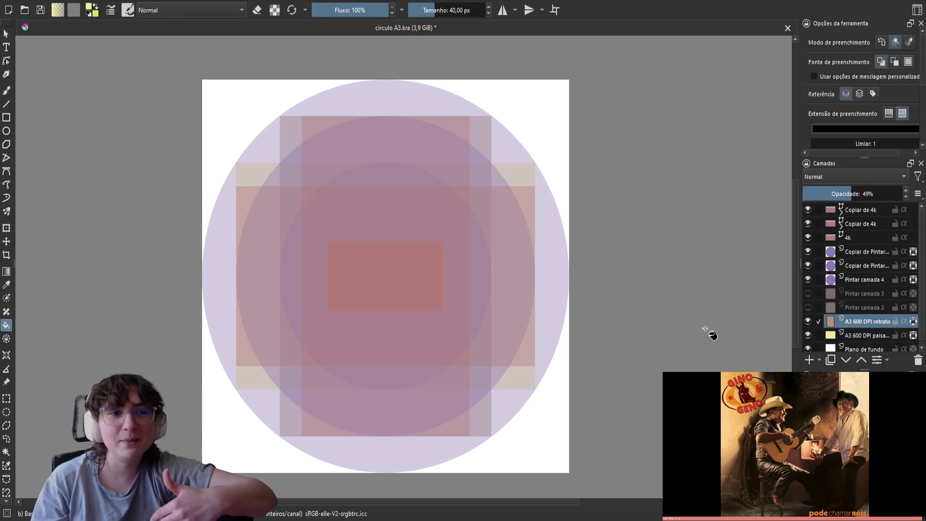
pyautogui.click(471, 326)
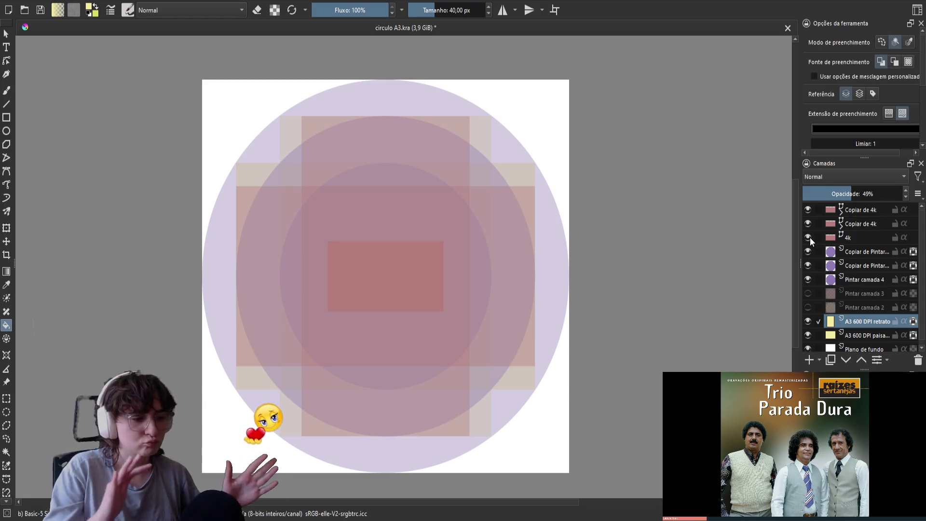
# Save the document, then save it under the new name circulo A3 600dpi.kra.
pyautogui.hotkey('ctrl', 's')
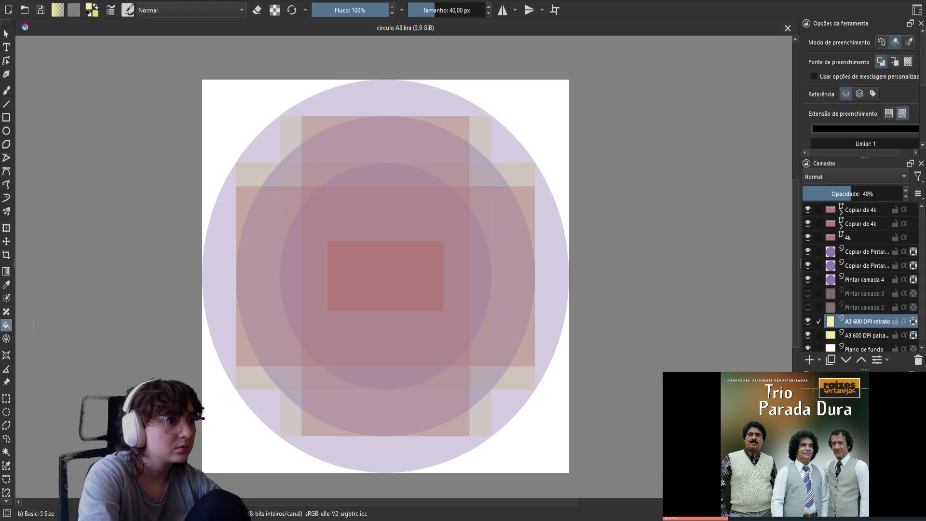
pyautogui.hotkey('ctrl', 's')
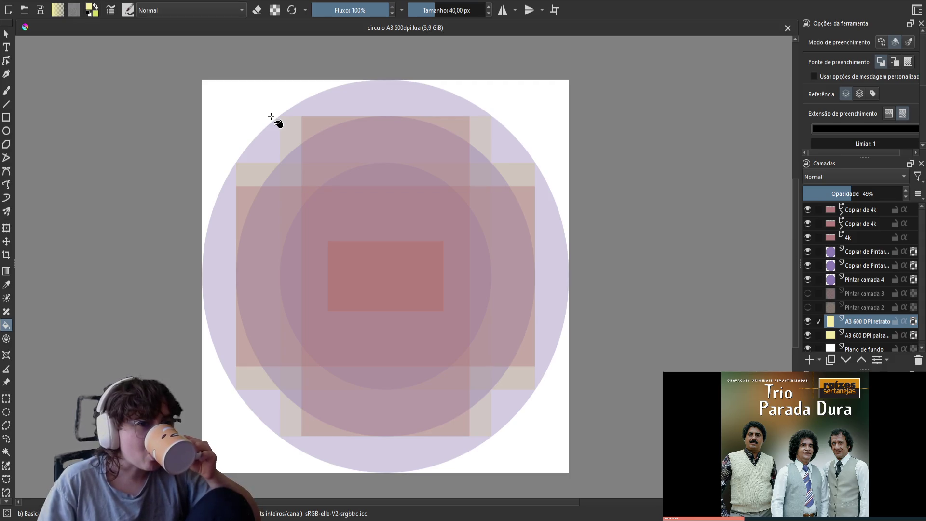
# Delete the unused Pintar camada 3 and 2 layers and hide the 4k layer.
pyautogui.click(867, 293)
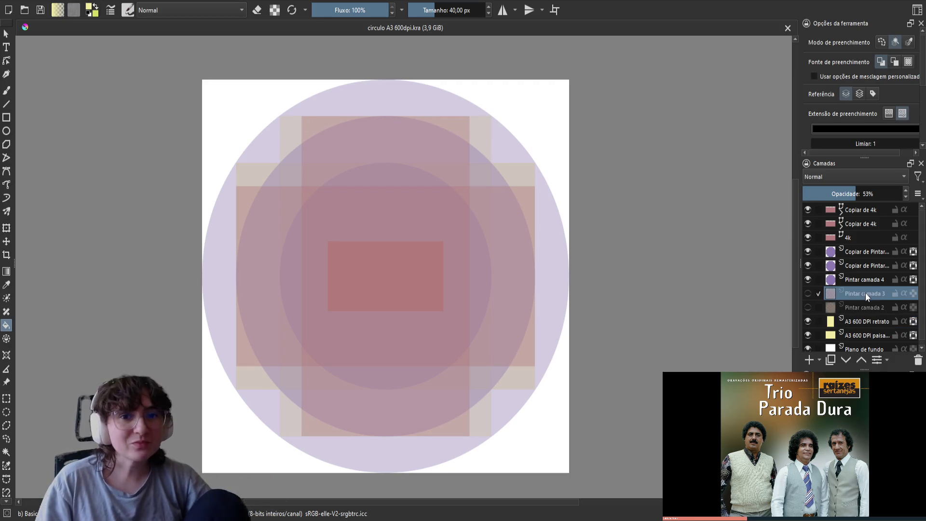
pyautogui.click(919, 361)
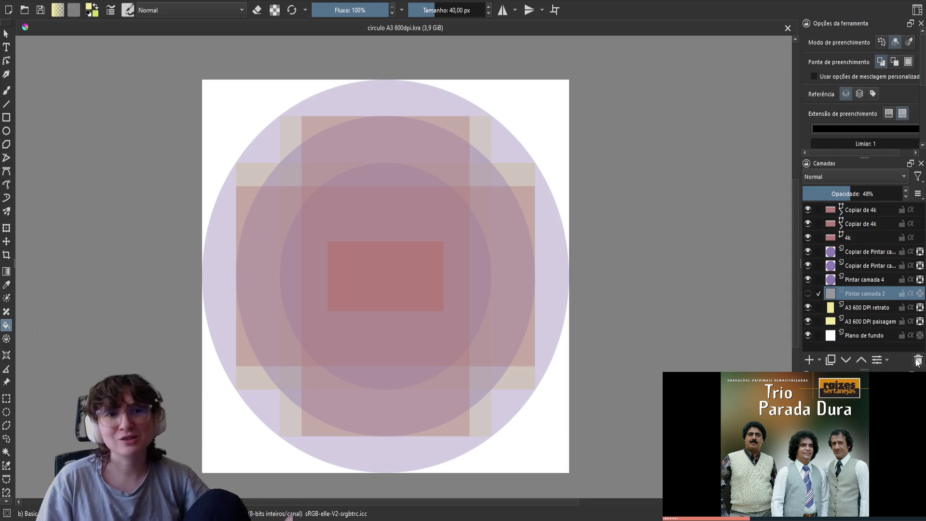
pyautogui.click(919, 360)
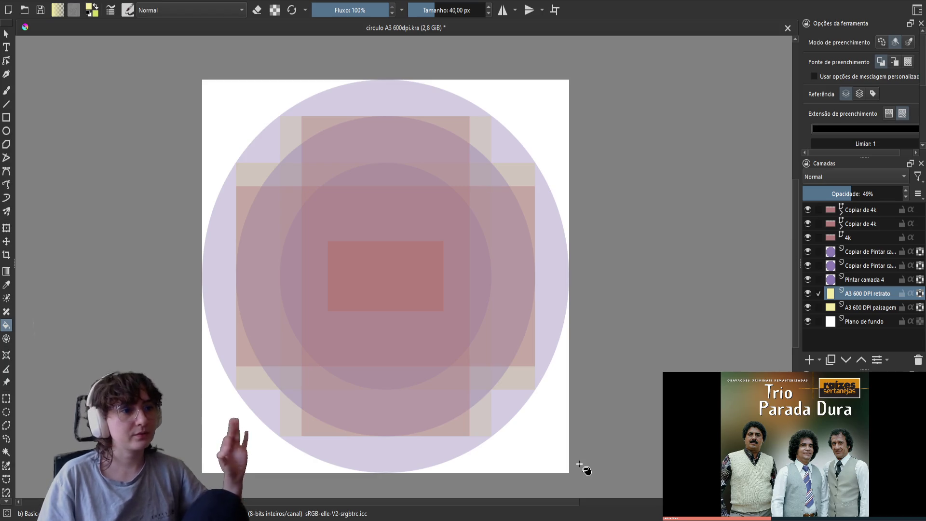
pyautogui.click(808, 238)
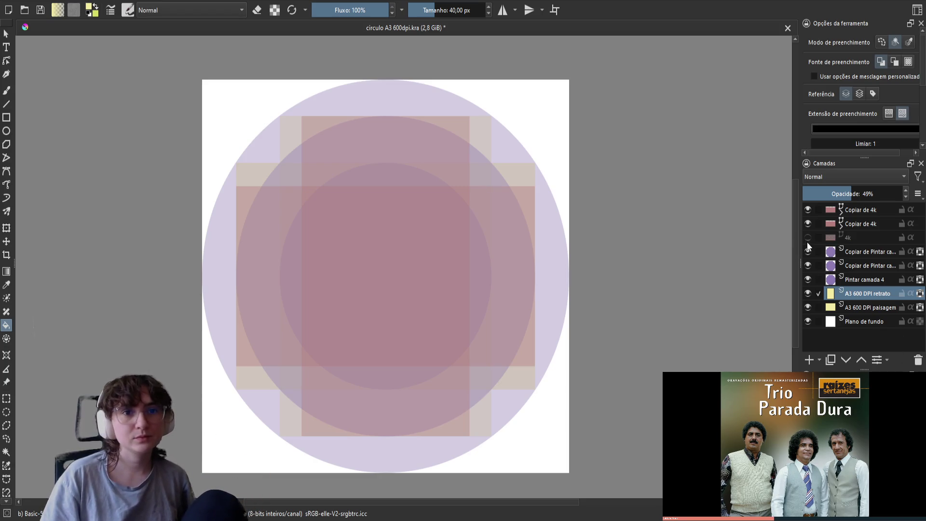
# Lower both Copiar de 4k frame layers to roughly 25% opacity.
pyautogui.scroll(1, 357, 375)
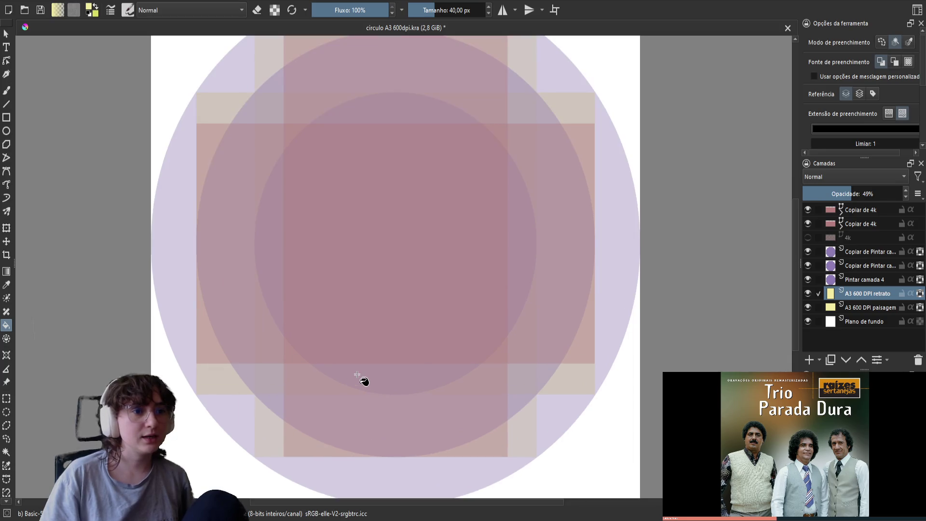
pyautogui.scroll(-1, 357, 375)
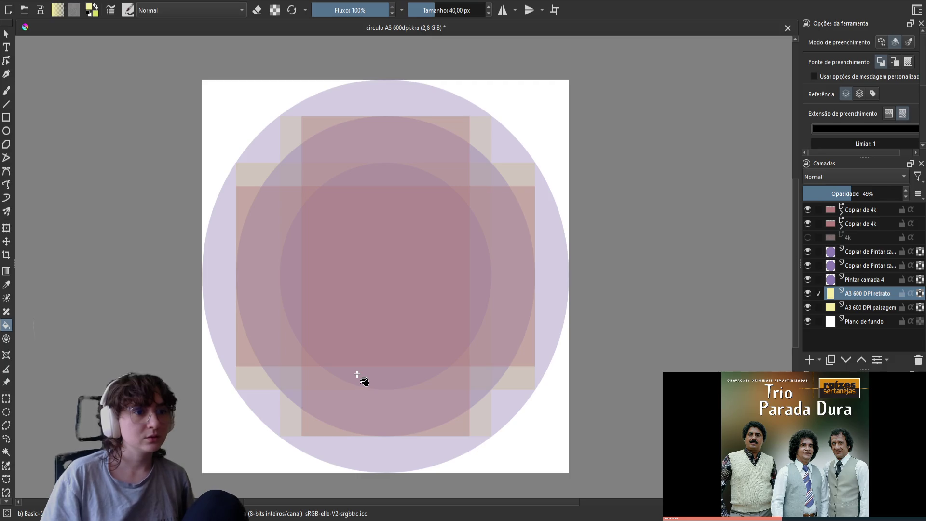
pyautogui.click(862, 226)
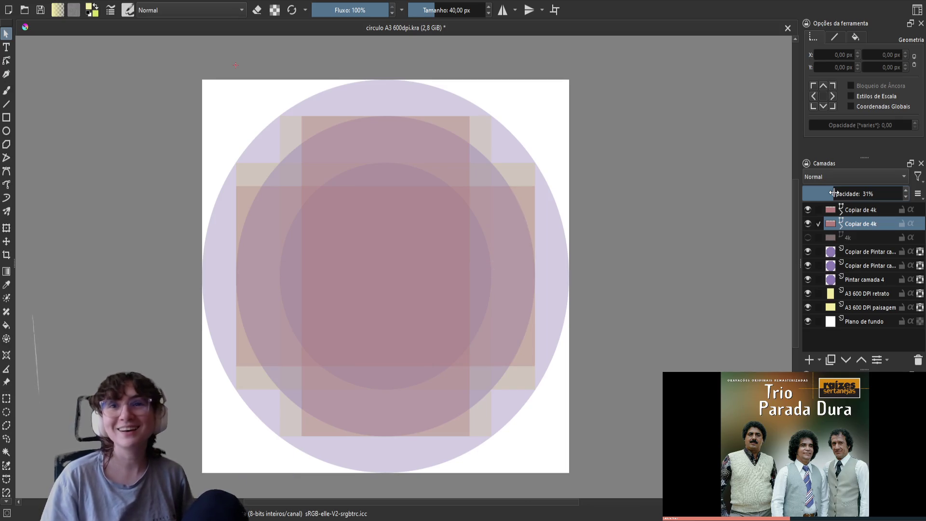
pyautogui.click(864, 210)
pyautogui.click(829, 193)
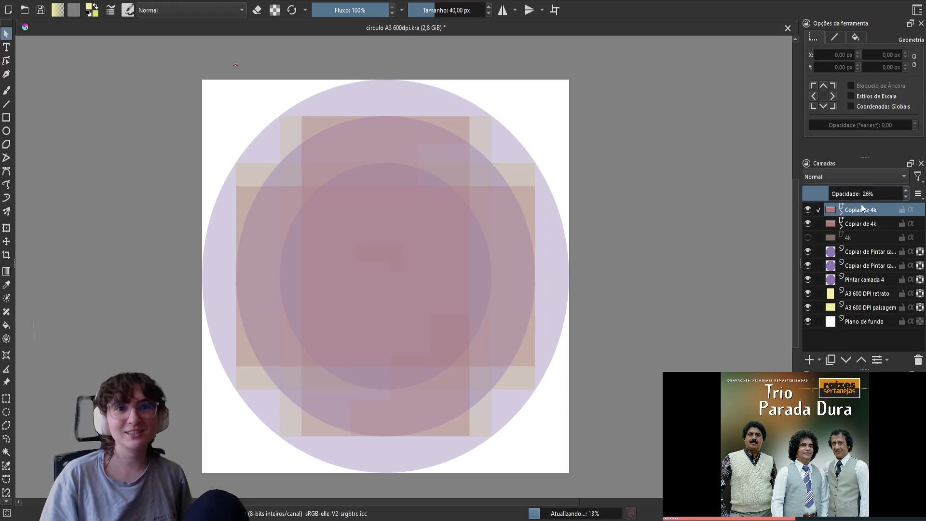
pyautogui.click(886, 218)
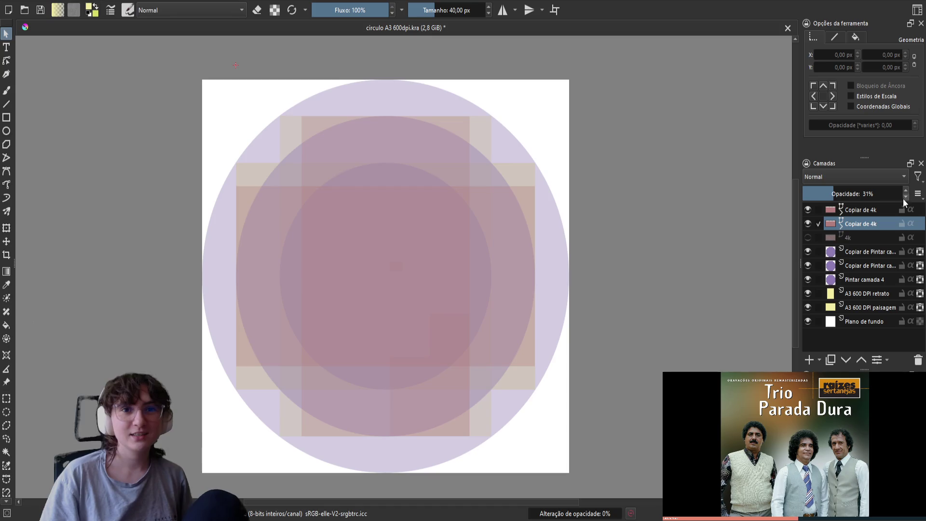
pyautogui.scroll(-6, 906, 197)
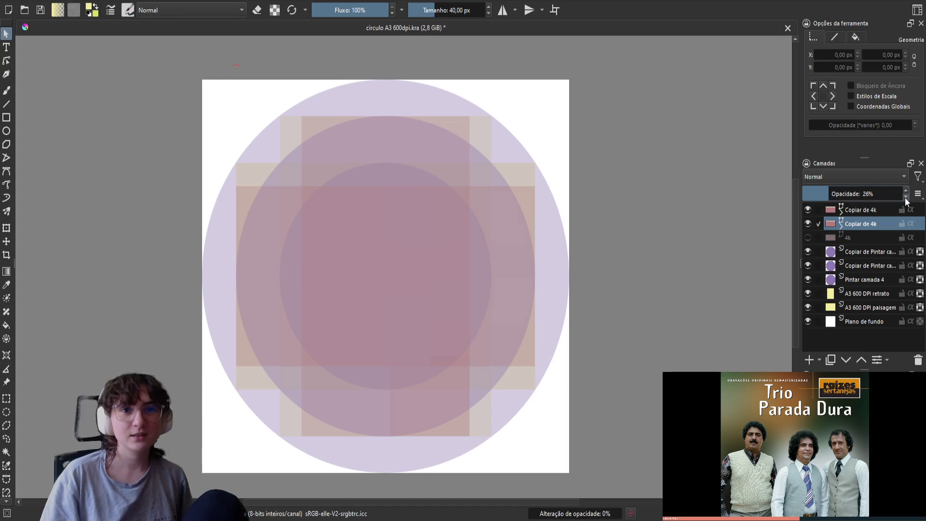
pyautogui.click(859, 250)
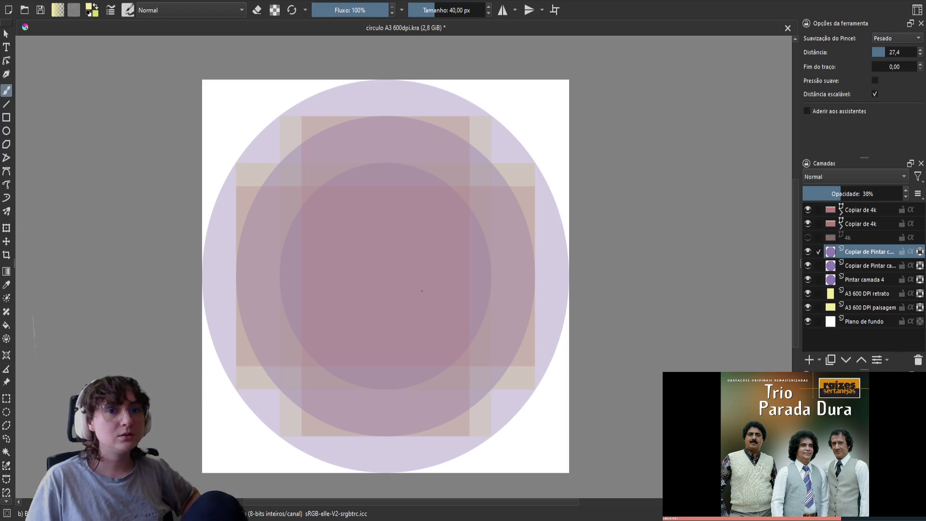
# Save circulo A3 600dpi.kra and pan the canvas to review the finished layout.
pyautogui.scroll(1, 422, 291)
pyautogui.hotkey('ctrl', 's')
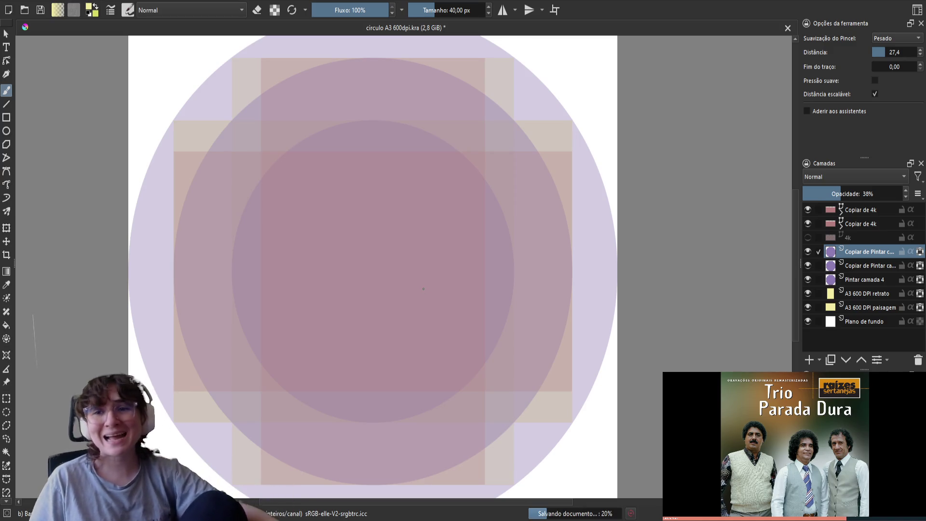
pyautogui.scroll(-1, 423, 289)
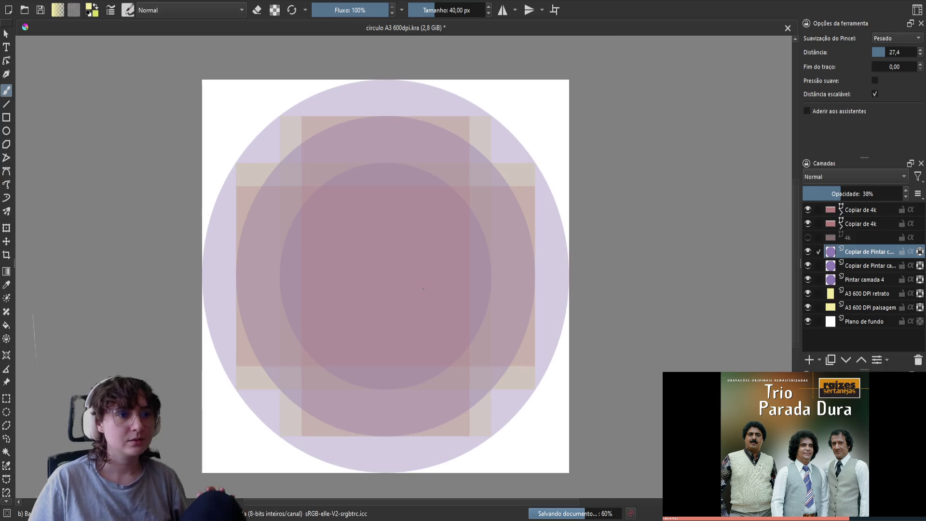
pyautogui.moveTo(516, 289); pyautogui.dragTo(613, 283)
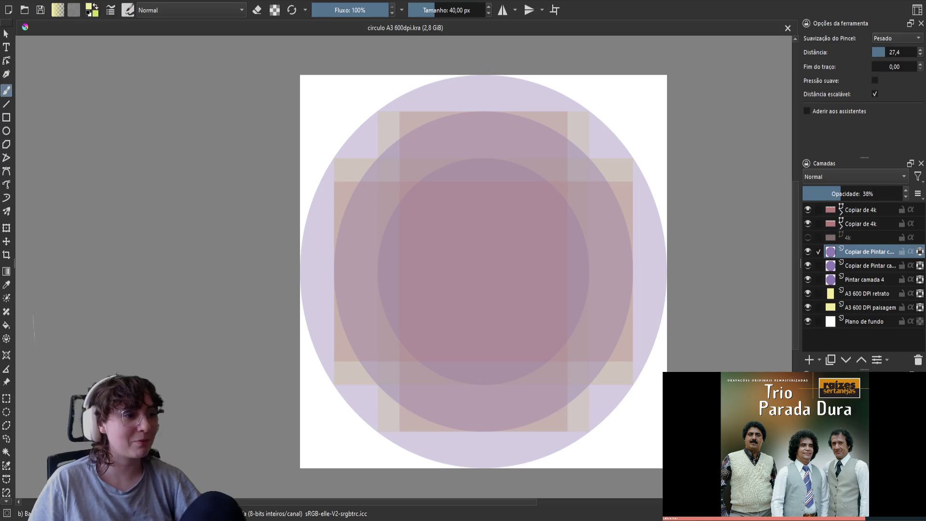
pyautogui.moveTo(35, 360); pyautogui.dragTo(38, 385)
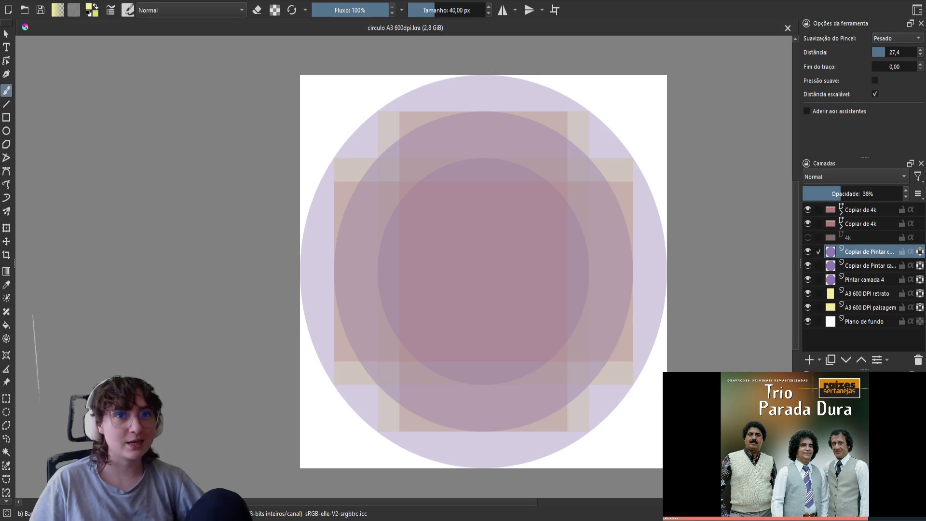
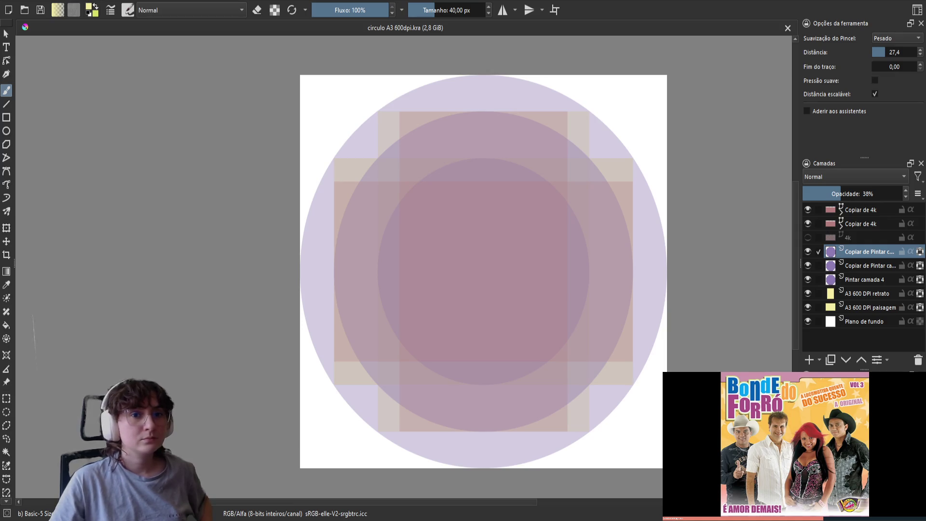
# Toggle the three purple circle layers off and back on, leaving all visible.
pyautogui.click(809, 255)
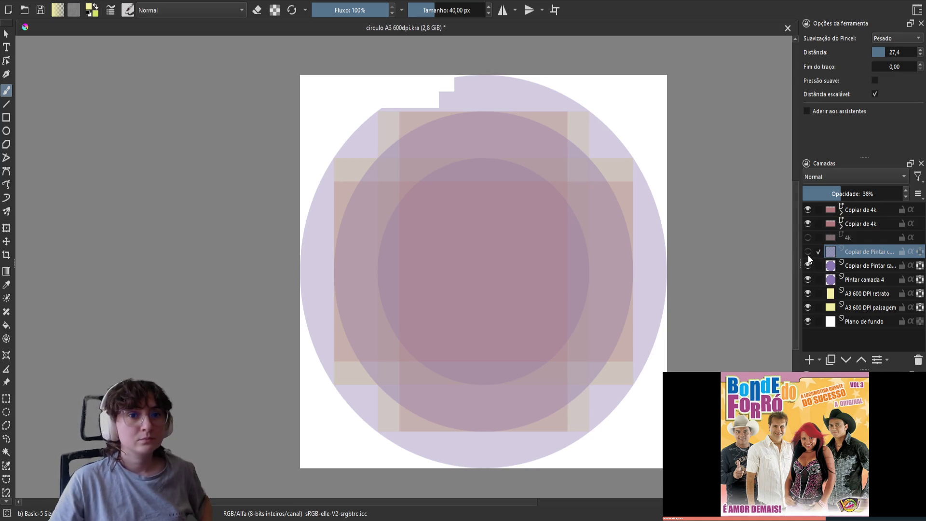
pyautogui.click(808, 255)
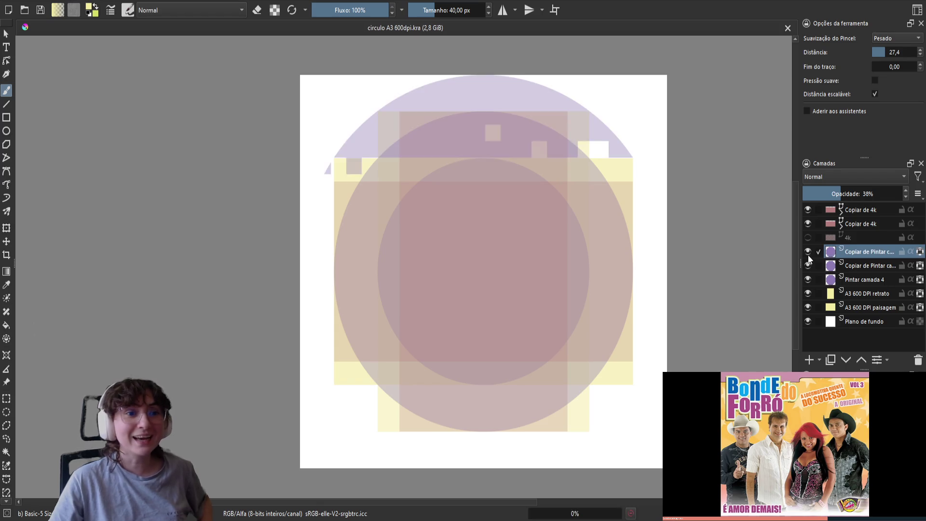
pyautogui.click(808, 280)
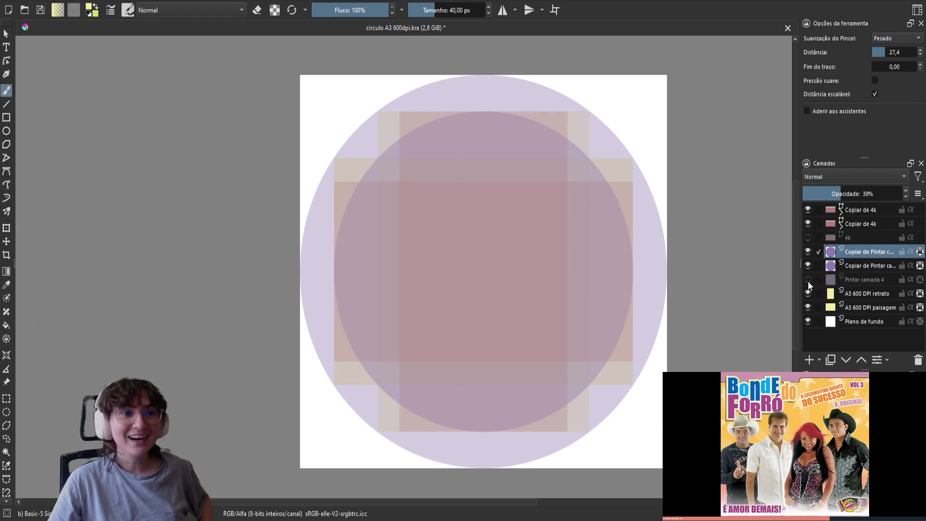
pyautogui.click(808, 282)
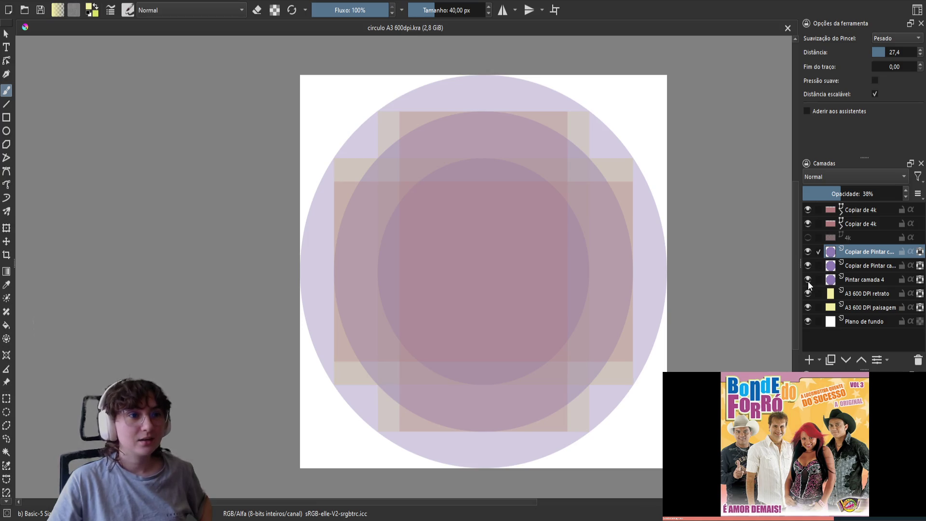
pyautogui.moveTo(808, 282); pyautogui.dragTo(807, 254)
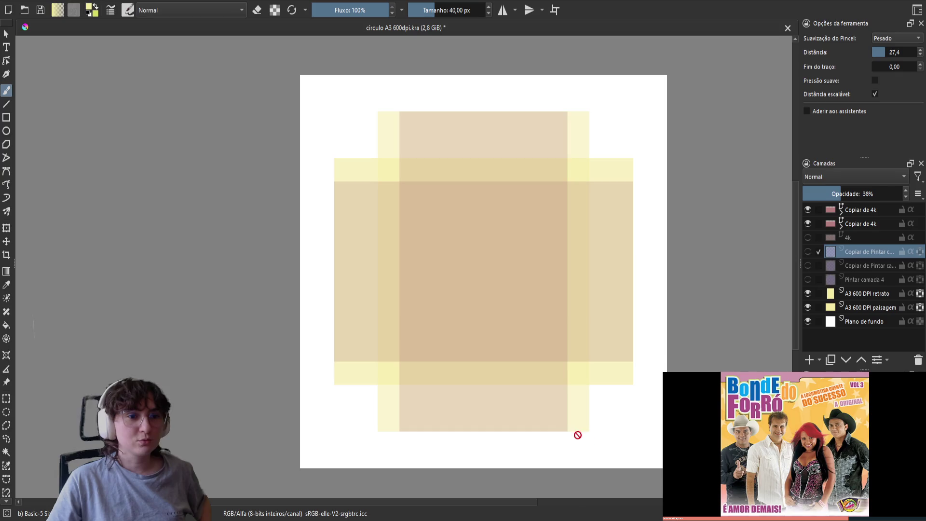
pyautogui.click(809, 280)
pyautogui.click(808, 266)
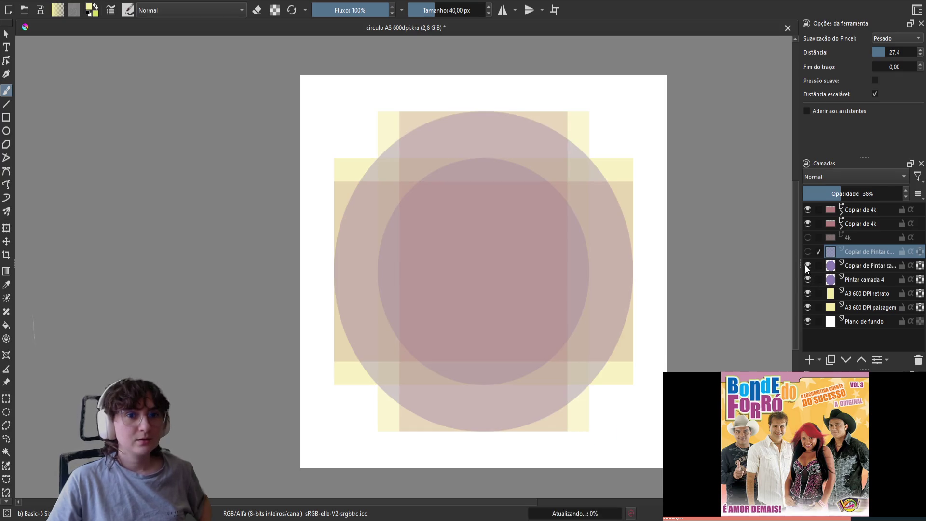
pyautogui.click(809, 251)
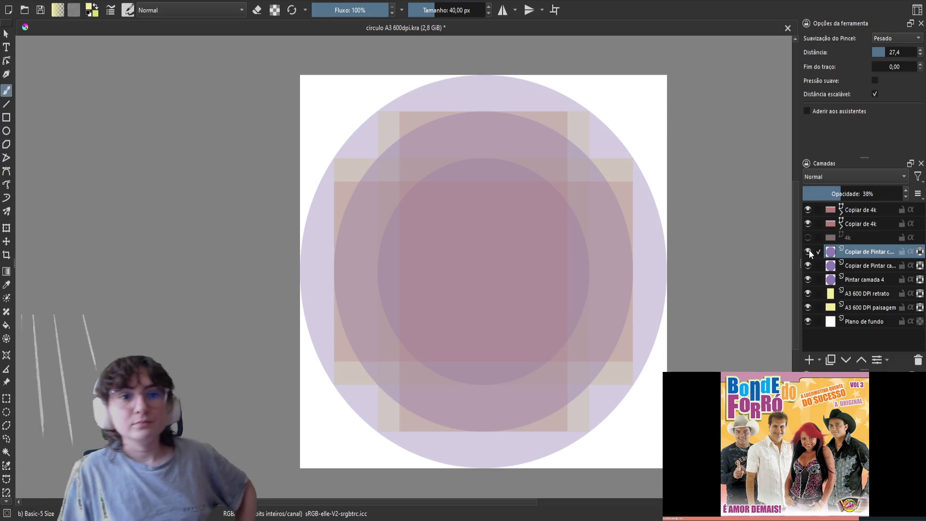
# Hide the A3 600 DPI retrato and paisagem frames and the second Copiar de 4k layer.
pyautogui.click(809, 293)
pyautogui.click(809, 308)
pyautogui.click(808, 223)
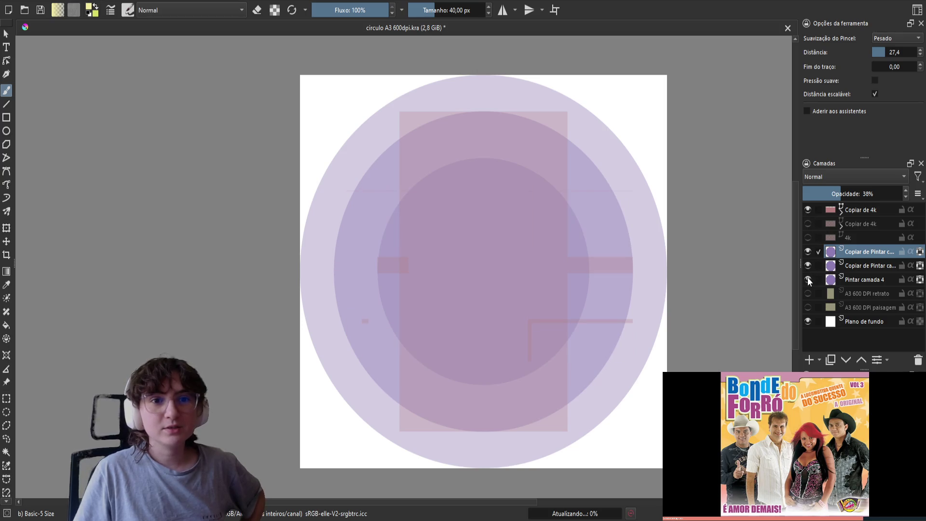
# Hide the top Copiar de 4k layer plus the middle and inner purple circles.
pyautogui.click(808, 210)
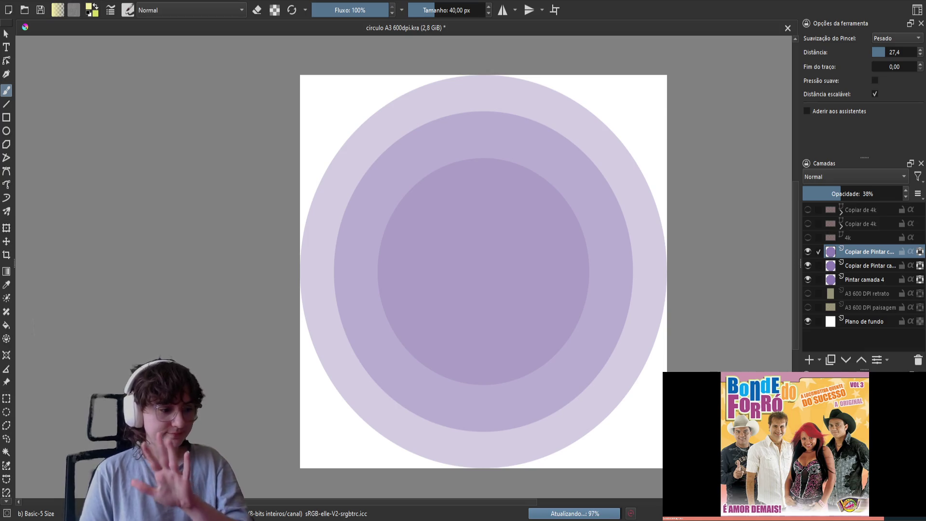
pyautogui.click(808, 265)
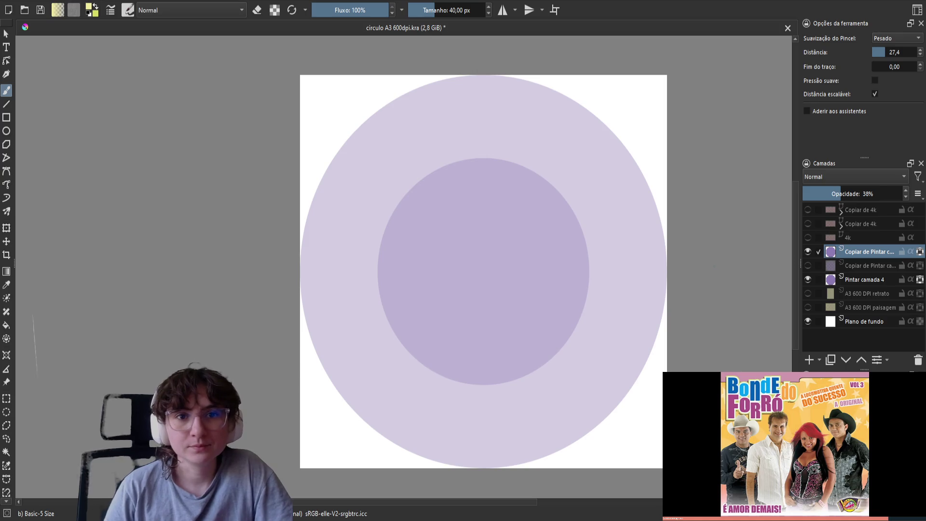
pyautogui.click(808, 280)
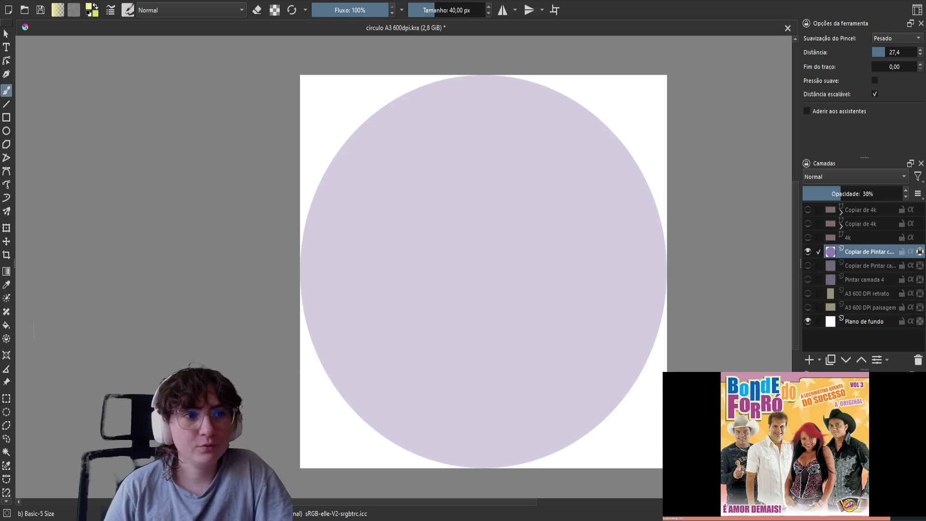
pyautogui.scroll(-1, 490, 310)
pyautogui.scroll(1, 491, 311)
pyautogui.scroll(-1, 490, 310)
pyautogui.scroll(1, 573, 320)
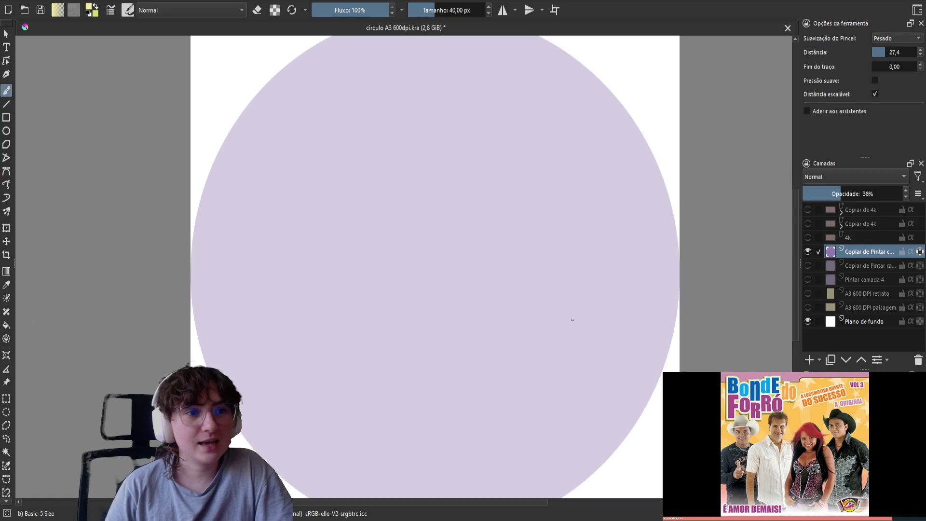
pyautogui.scroll(-2, 450, 335)
pyautogui.scroll(1, 449, 335)
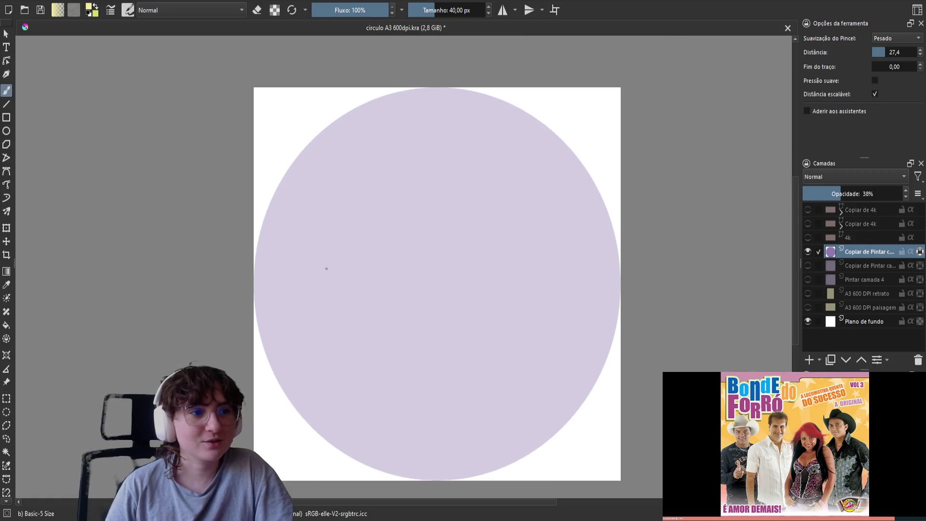
# Show the middle and inner purple circles again and save the document.
pyautogui.click(807, 264)
pyautogui.click(809, 276)
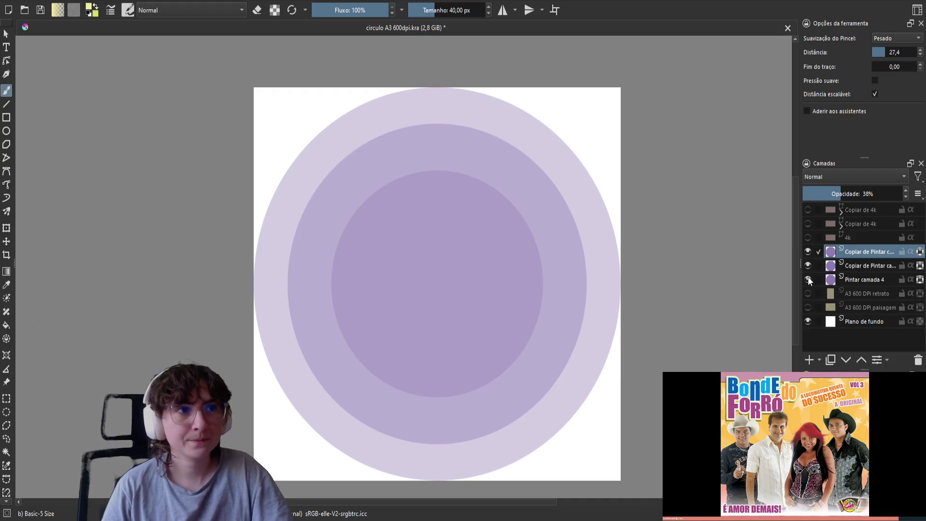
pyautogui.hotkey('ctrl', 's')
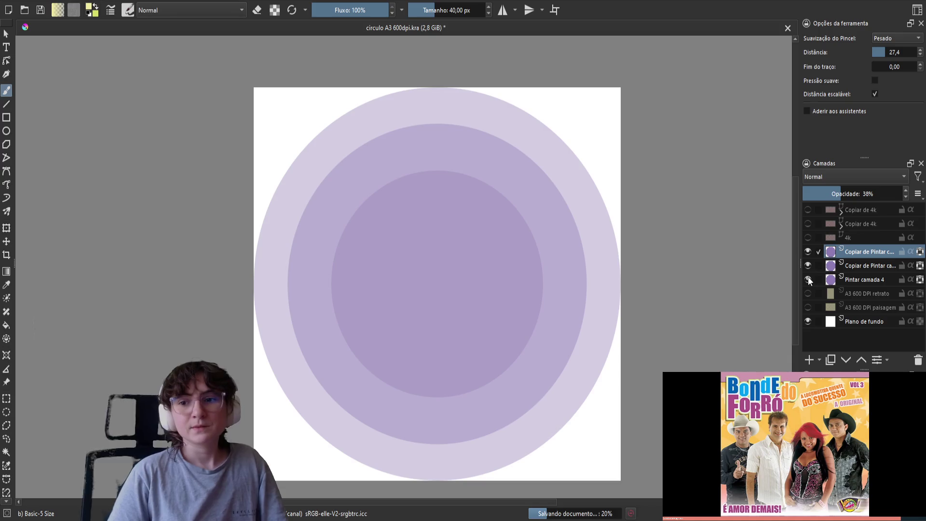
# Show the A3 600 DPI retrato and paisagem frames and the second Copiar de 4k layer.
pyautogui.click(810, 290)
pyautogui.click(808, 307)
pyautogui.click(808, 224)
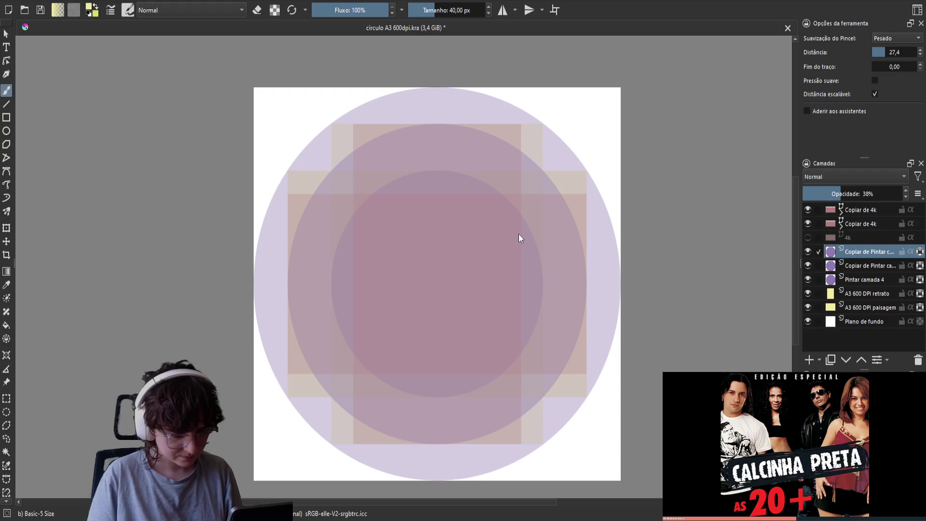
# Add a new paint layer and try an unfilled black circle, then undo it.
pyautogui.press('Insert')
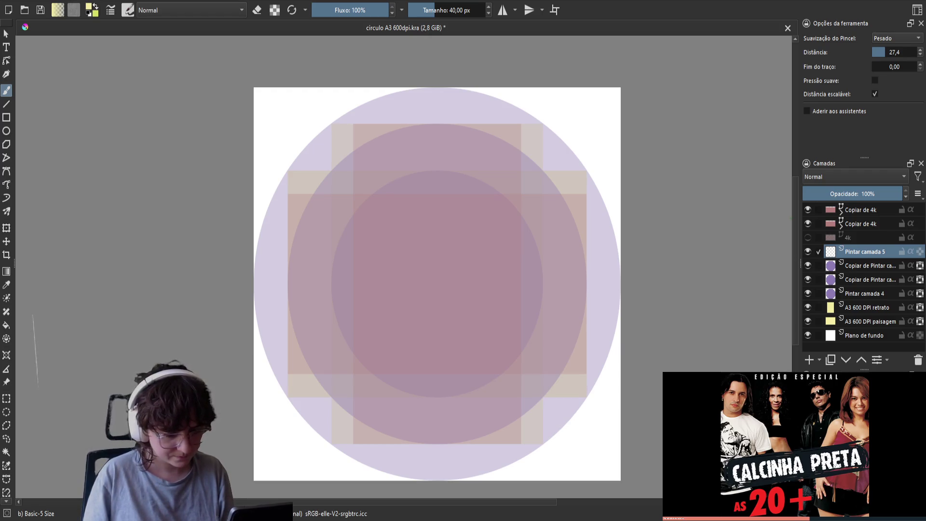
pyautogui.press('1')
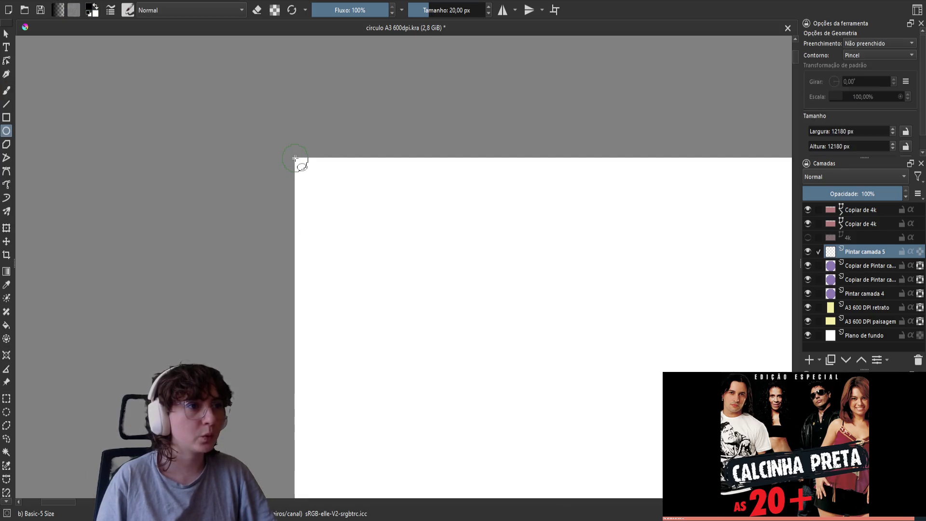
pyautogui.moveTo(295, 158); pyautogui.dragTo(611, 346)
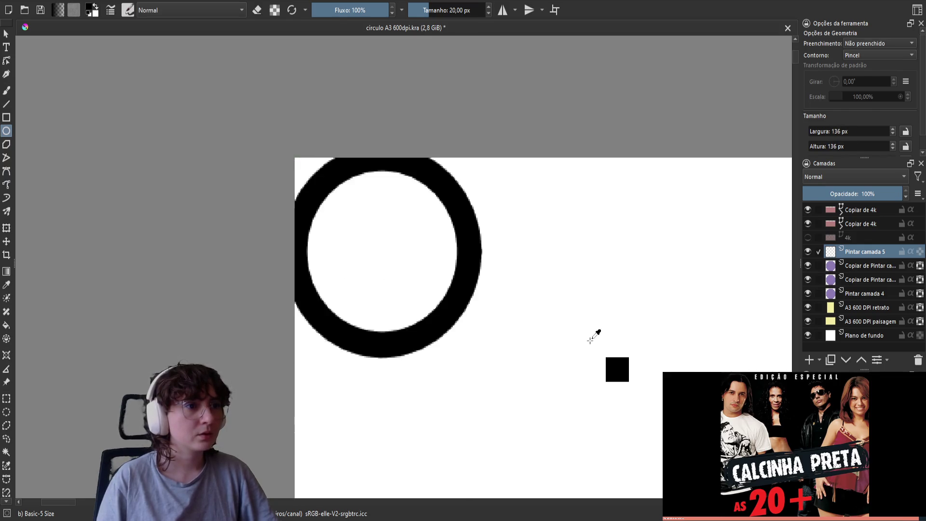
pyautogui.hotkey('ctrl', 'z')
# Zoom out and outline a thin circle across the whole page from its bottom-right corner.
pyautogui.press('-')
pyautogui.press('-')
pyautogui.press('-')
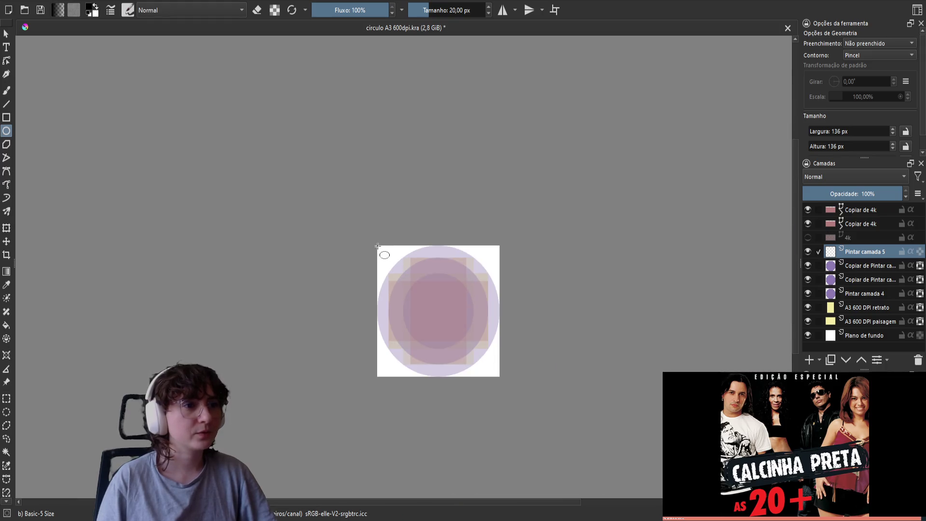
pyautogui.moveTo(377, 246)
pyautogui.mouseDown()
pyautogui.moveTo(549, 402)
pyautogui.moveTo(496, 384)
pyautogui.moveTo(502, 378)
pyautogui.mouseUp()
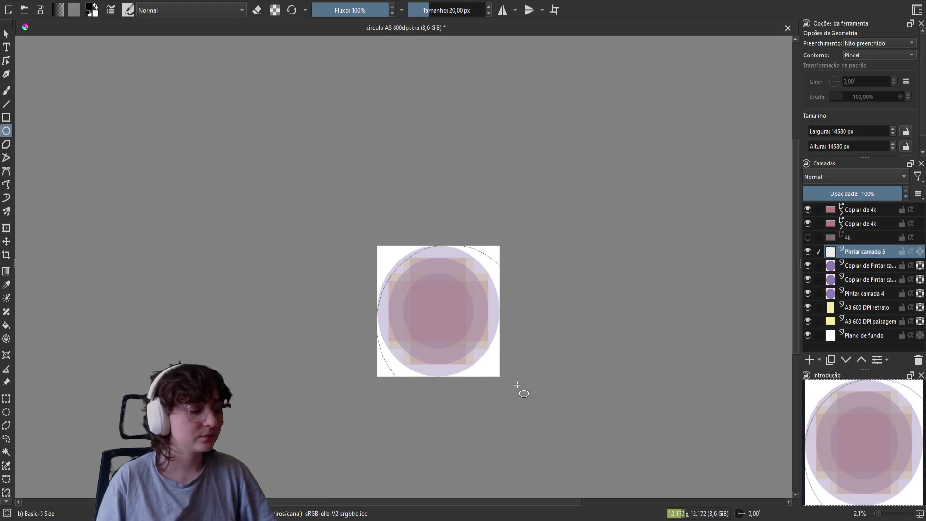
pyautogui.hotkey('ctrl', 'z')
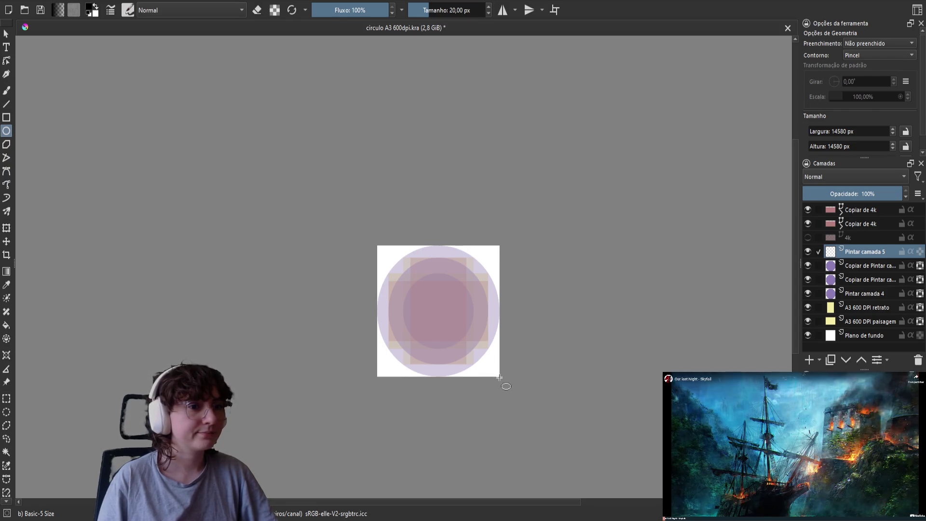
pyautogui.moveTo(500, 376); pyautogui.dragTo(376, 246)
# Undo the guide circle, re-center the page, then draw and undo another circle outline.
pyautogui.scroll(3, 506, 346)
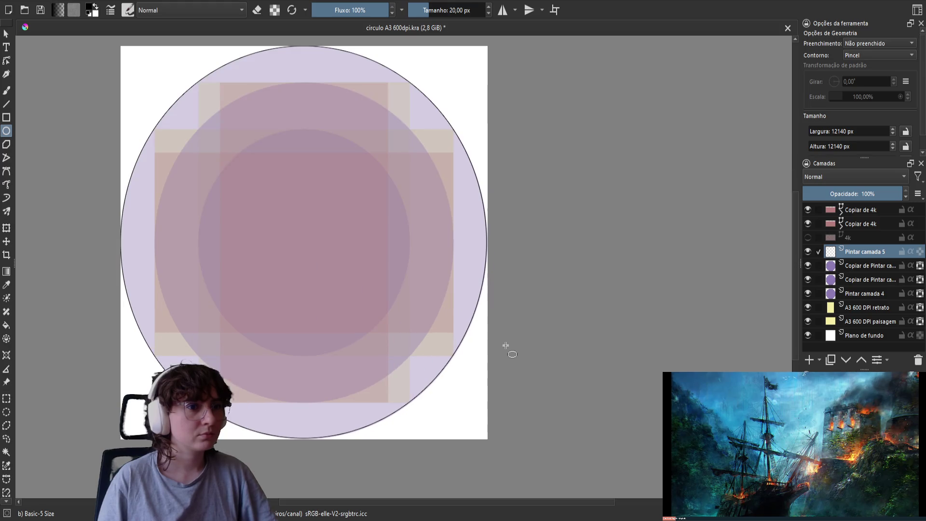
pyautogui.hotkey('ctrl', 'z')
pyautogui.moveTo(406, 339)
pyautogui.mouseDown()
pyautogui.moveTo(483, 395)
pyautogui.moveTo(483, 370)
pyautogui.mouseUp()
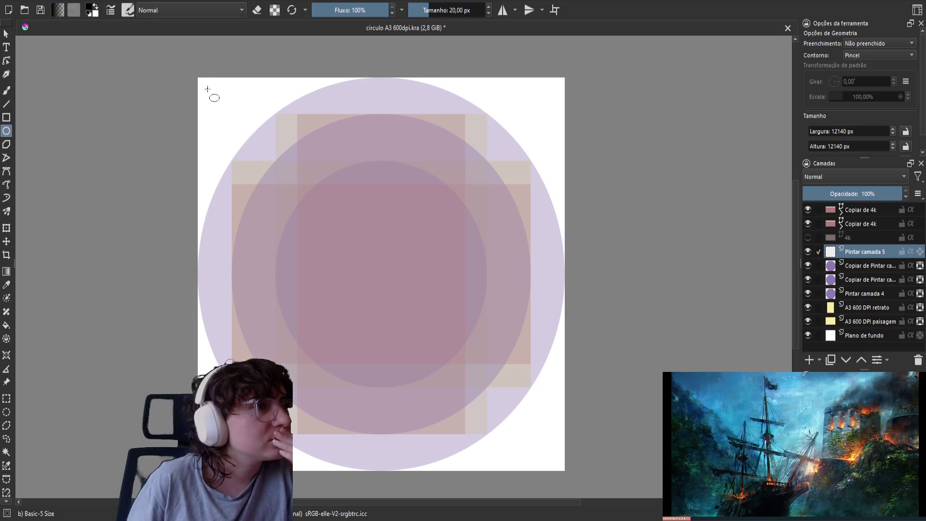
pyautogui.moveTo(198, 79)
pyautogui.mouseDown()
pyautogui.moveTo(313, 179)
pyautogui.moveTo(316, 208)
pyautogui.moveTo(327, 197)
pyautogui.moveTo(424, 297)
pyautogui.mouseUp()
pyautogui.hotkey('ctrl', 'z')
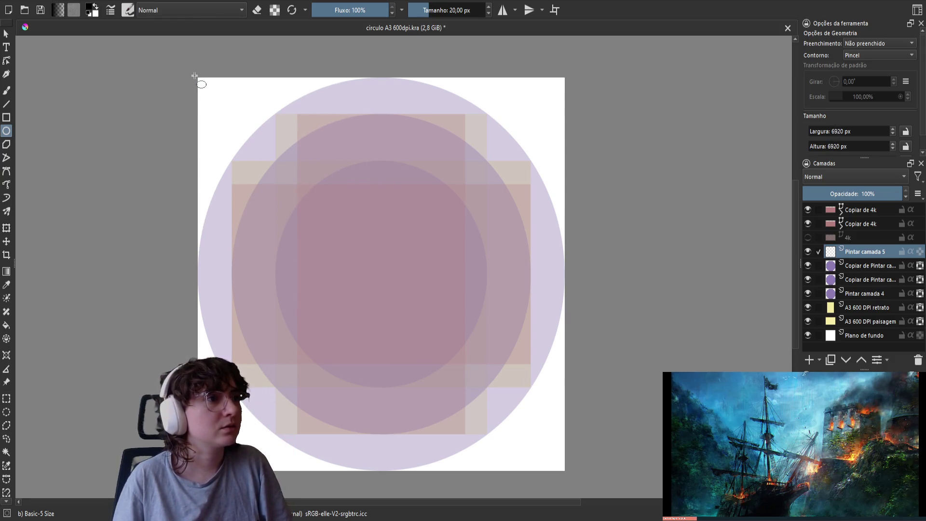